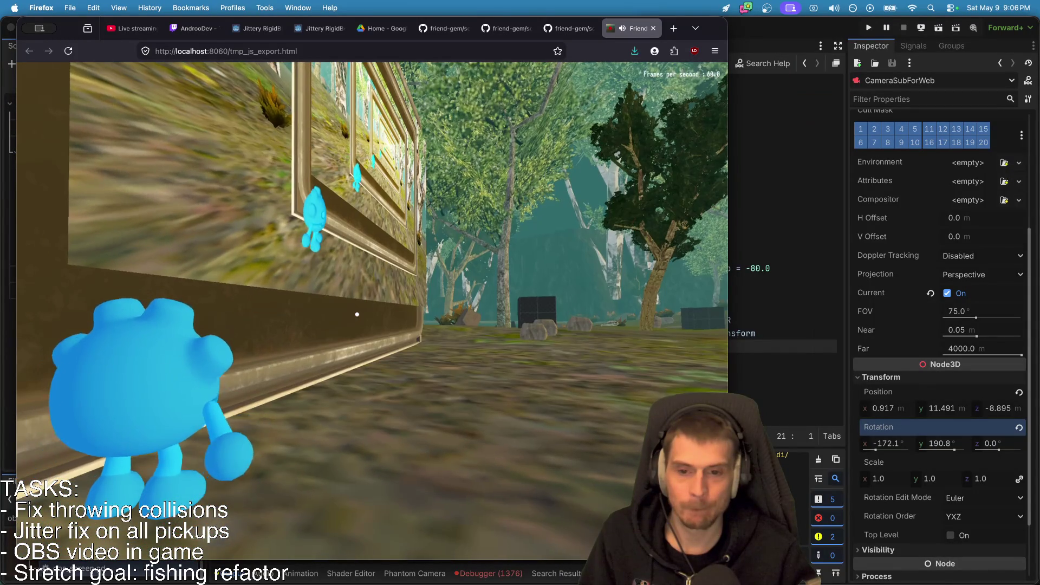
# Save the obs_screen scene and select the SubViewport node to review its Inspector.
pyautogui.press('super+Tab')
pyautogui.press('super+s')
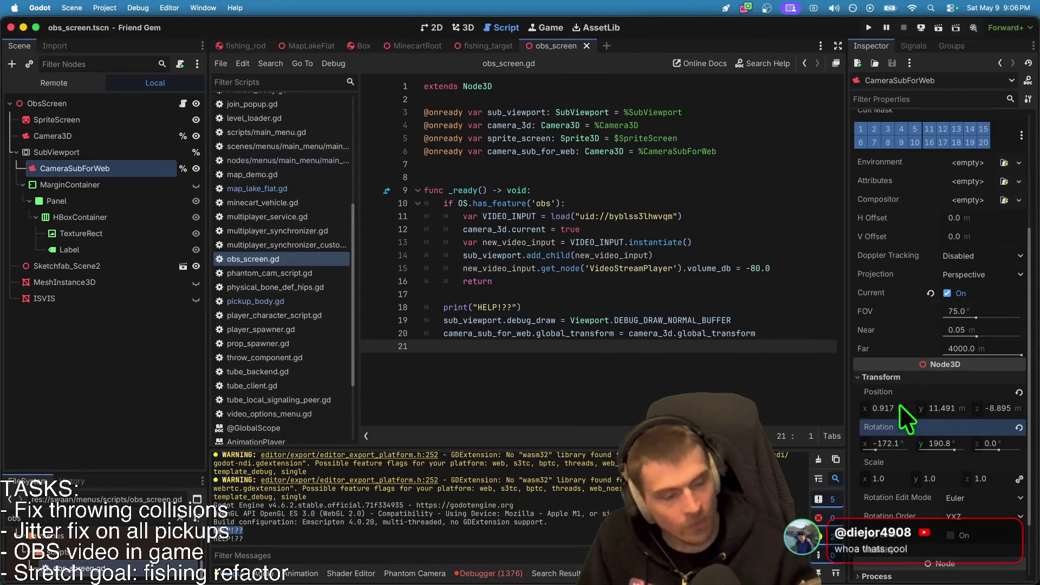
pyautogui.click(80, 149)
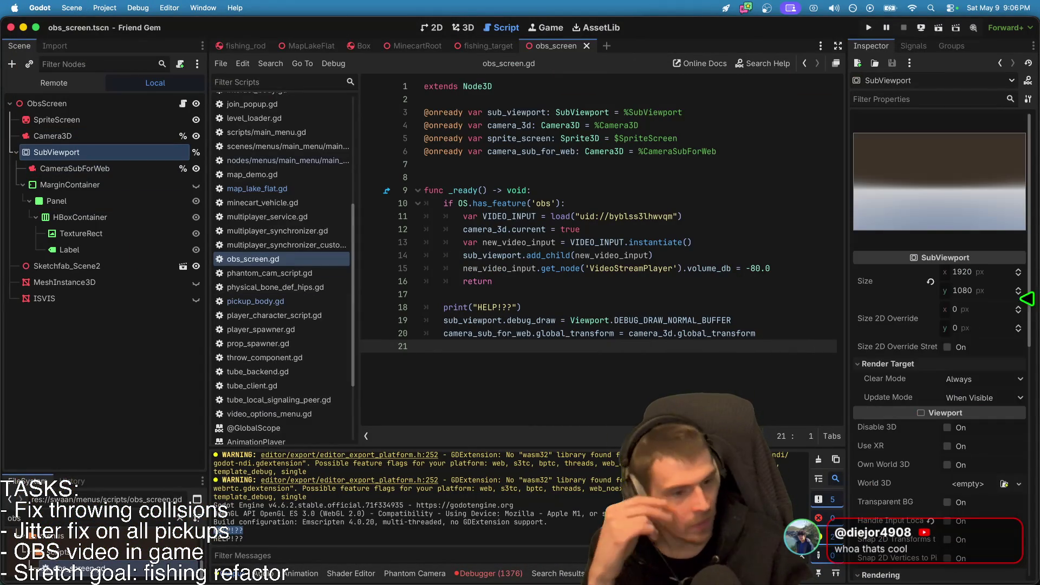
pyautogui.scroll(-3, 960, 290)
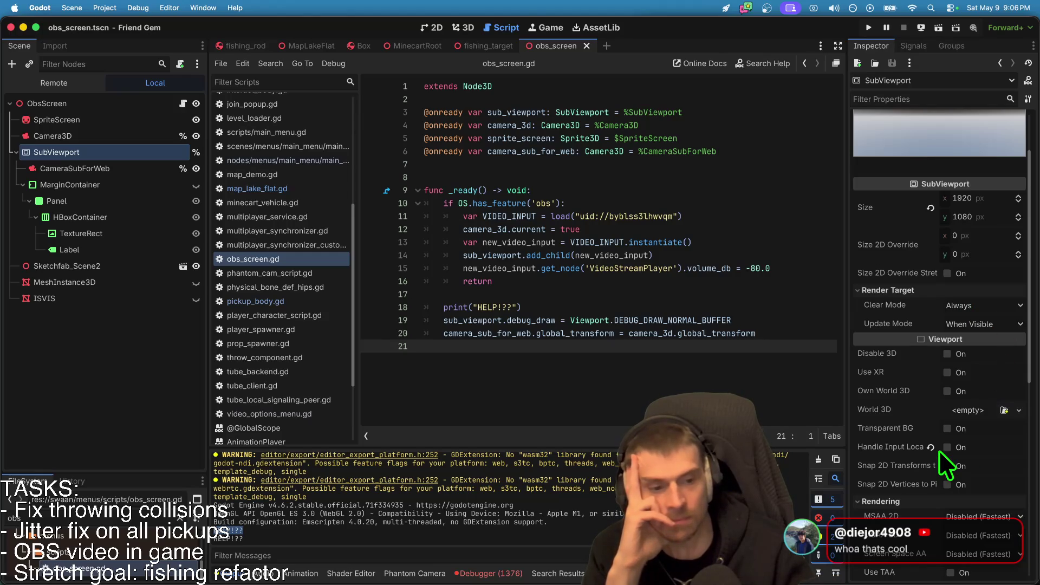
pyautogui.scroll(-3, 963, 486)
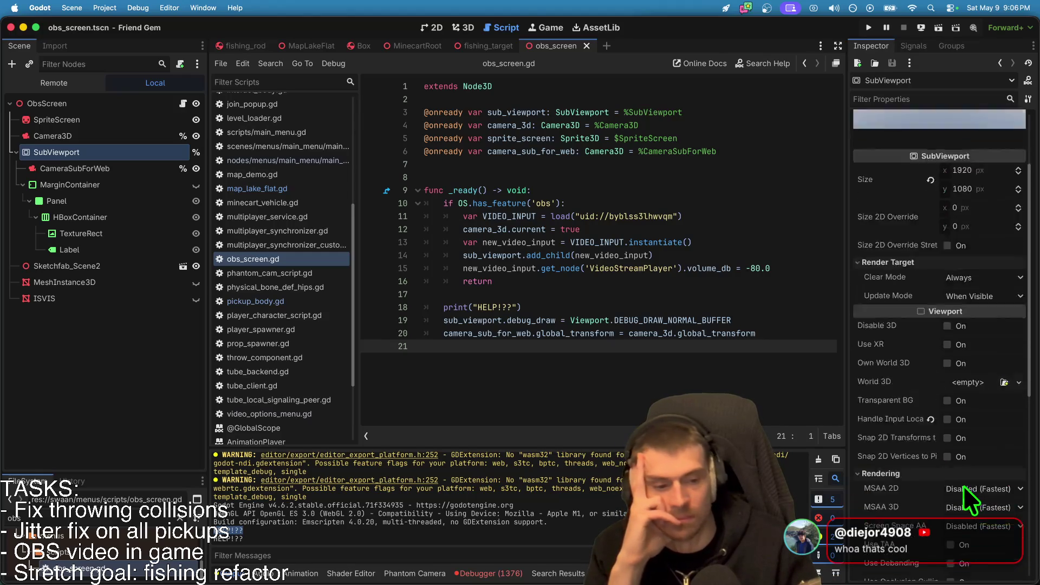
pyautogui.scroll(-2, 964, 485)
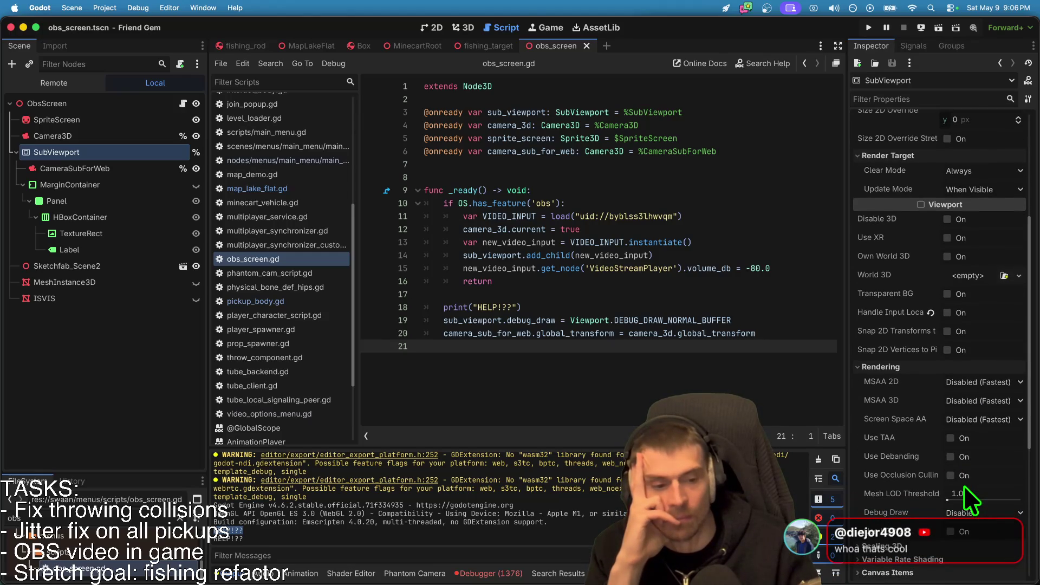
pyautogui.scroll(-1, 965, 482)
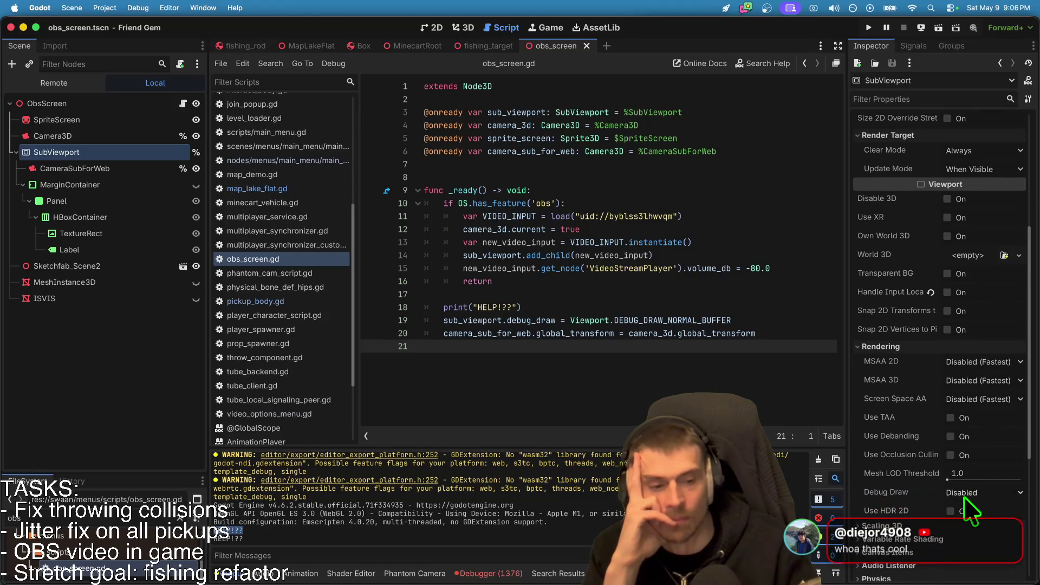
# Review SubViewport's debug draw, audio listener, physics and GUI settings, then enable Own World 3D.
pyautogui.click(966, 495)
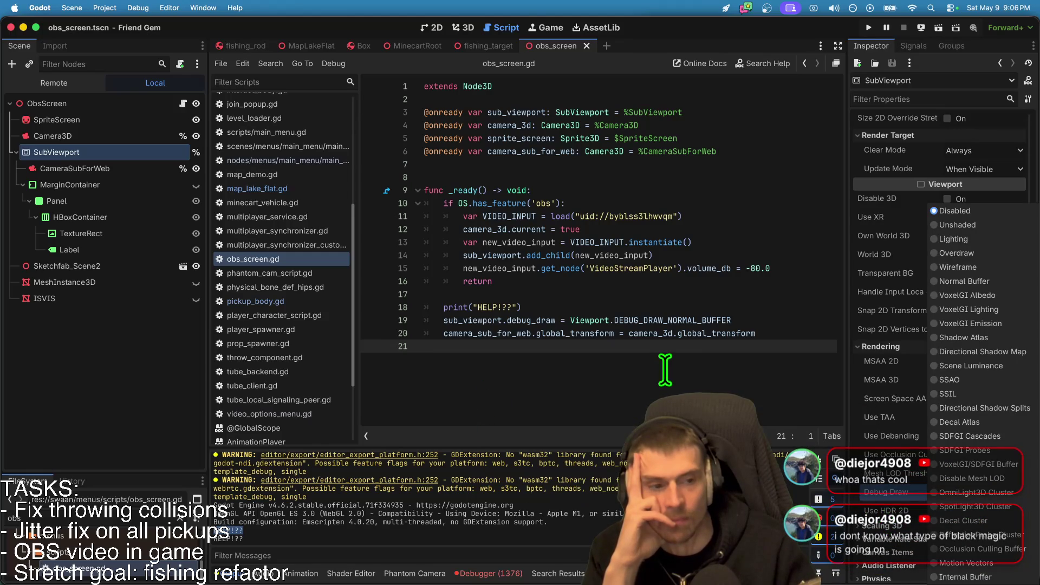
pyautogui.scroll(-5, 894, 544)
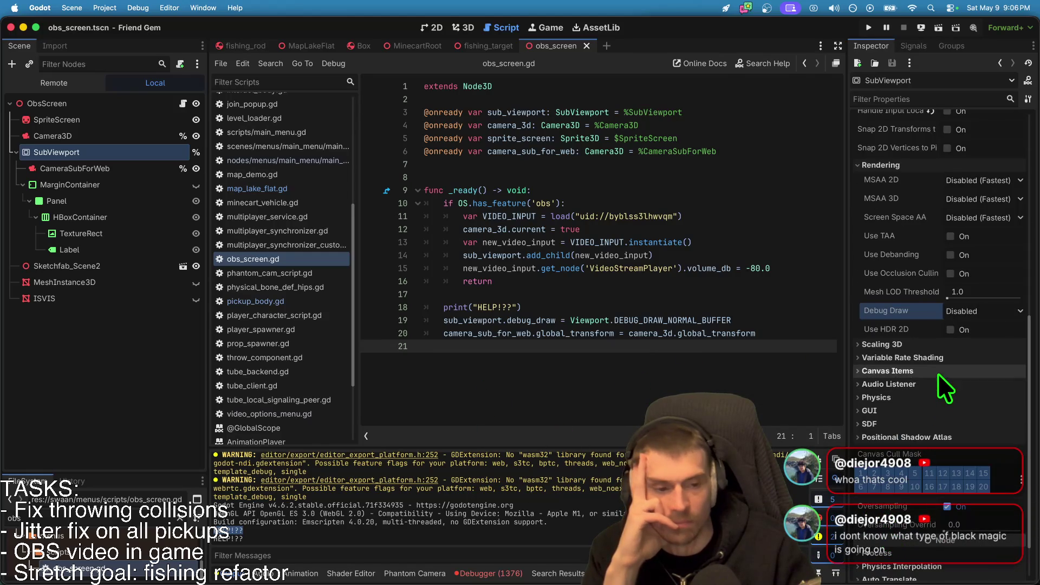
pyautogui.click(928, 386)
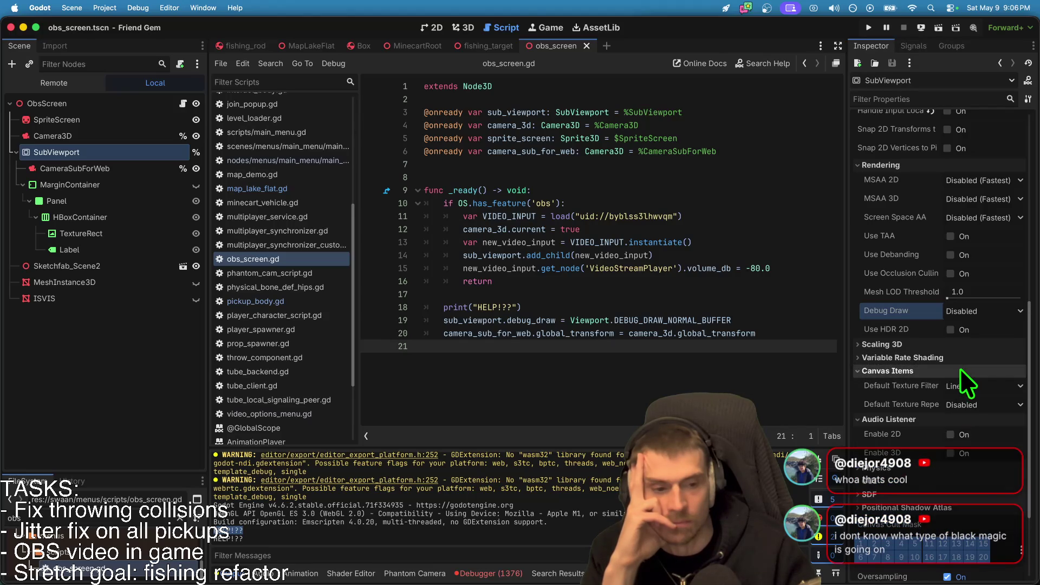
pyautogui.click(942, 433)
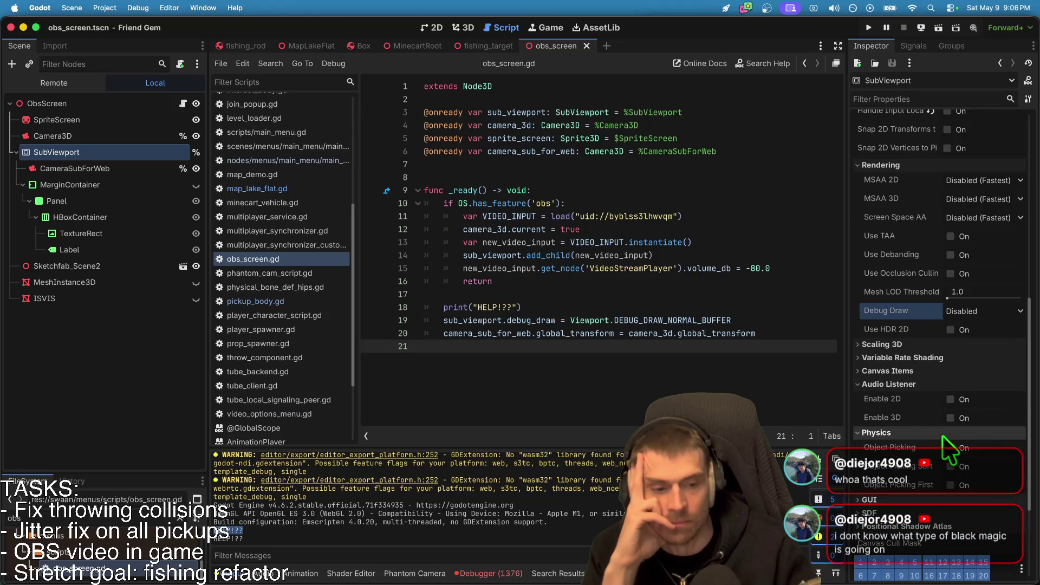
pyautogui.click(986, 432)
pyautogui.click(974, 448)
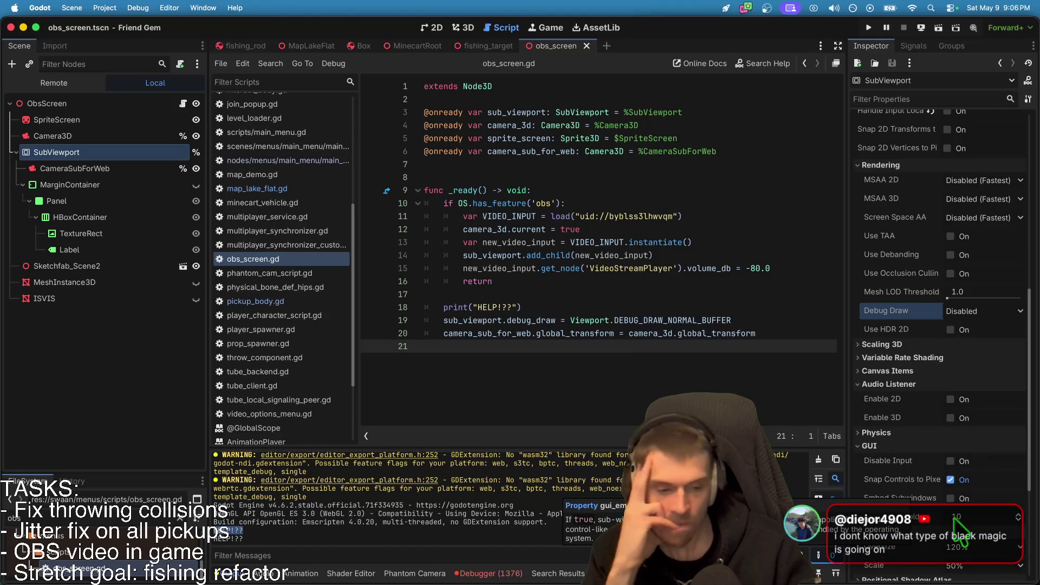
pyautogui.scroll(-3, 1010, 554)
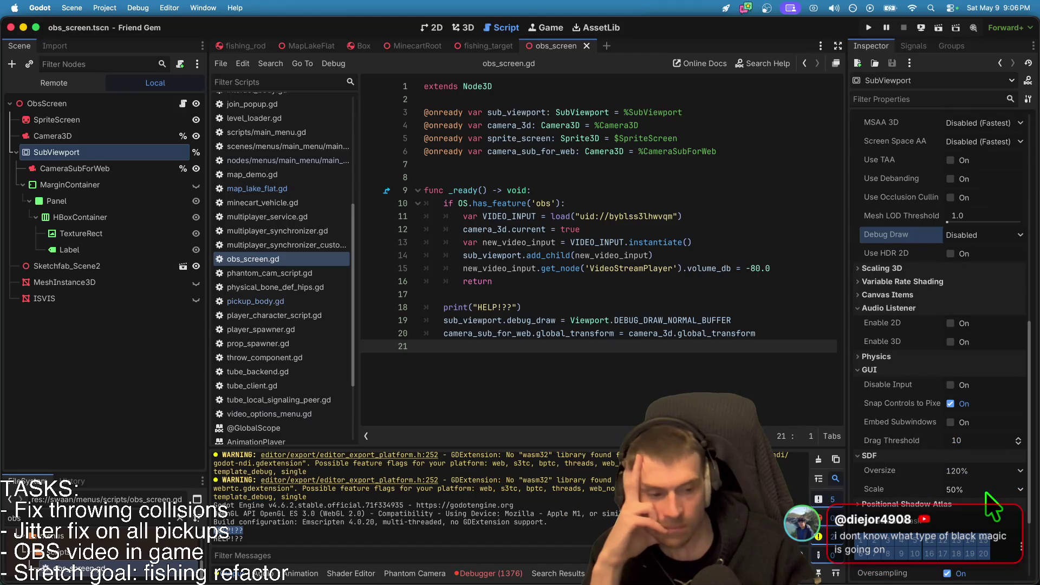
pyautogui.scroll(10, 960, 427)
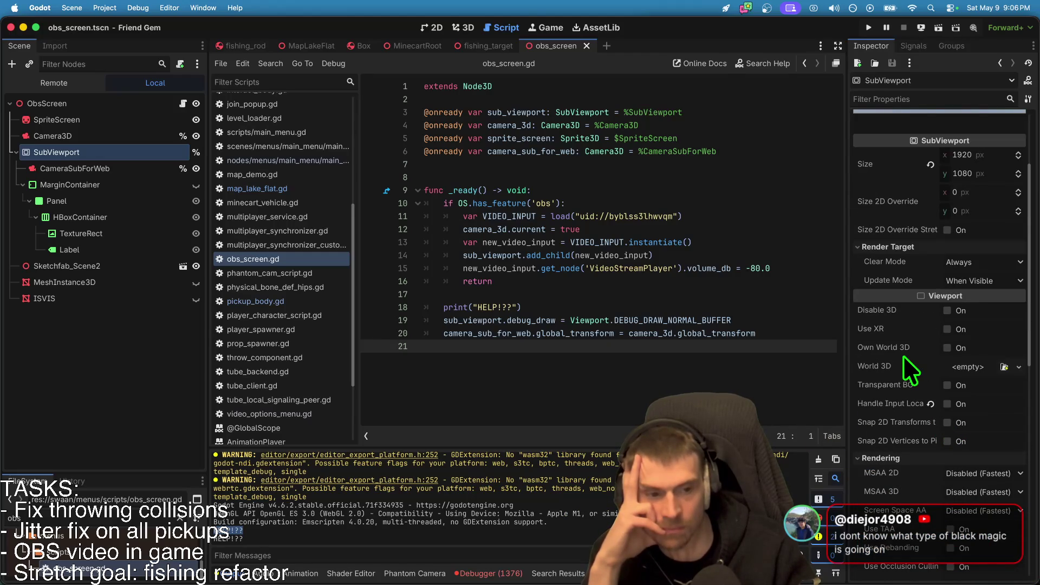
pyautogui.click(947, 348)
# Test the web build, then turn Own World 3D back off on the SubViewport.
pyautogui.press('super+Tab')
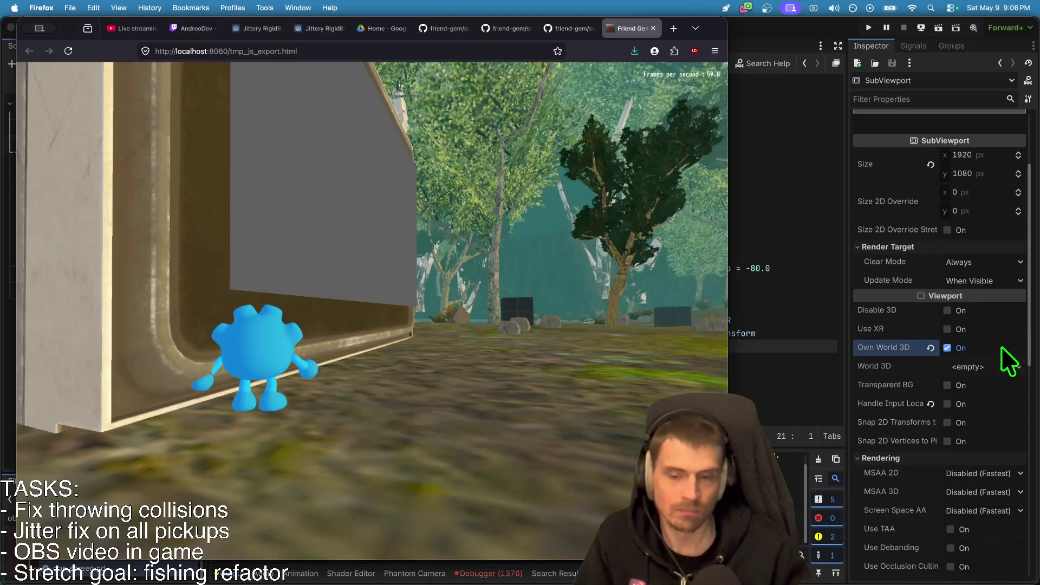
pyautogui.click(541, 355)
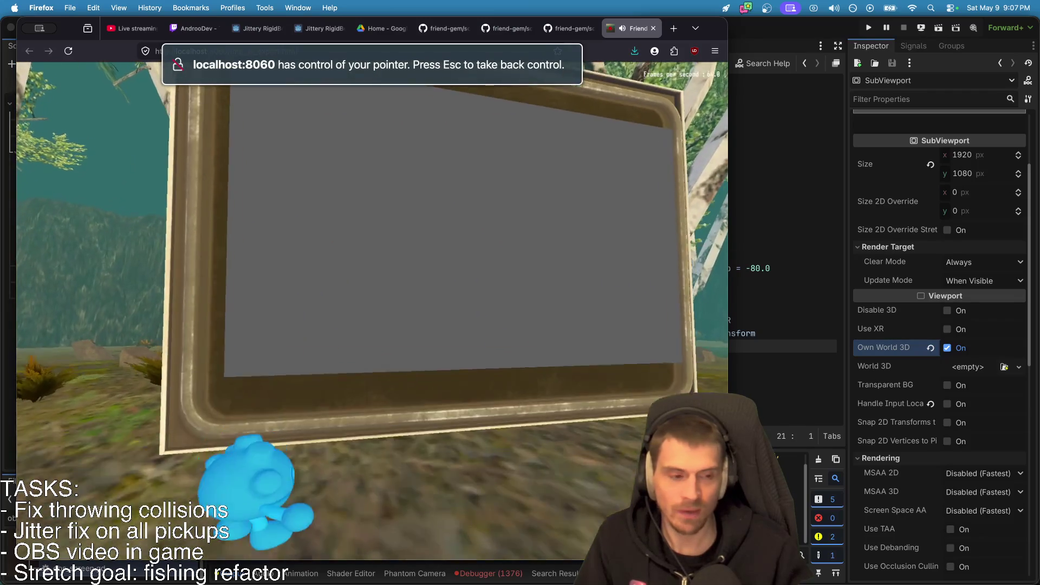
pyautogui.press('super+Tab')
pyautogui.click(954, 353)
pyautogui.press('super+Tab')
# Try disabling 3D on the SubViewport, test it in the game, then undo it.
pyautogui.press('super+Tab')
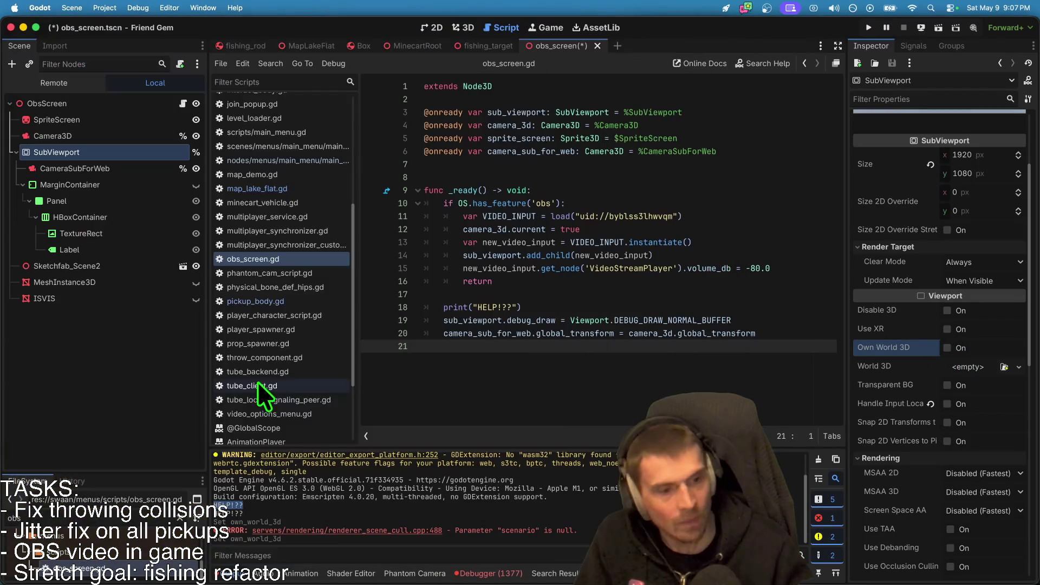
pyautogui.click(973, 307)
pyautogui.press('super+Tab')
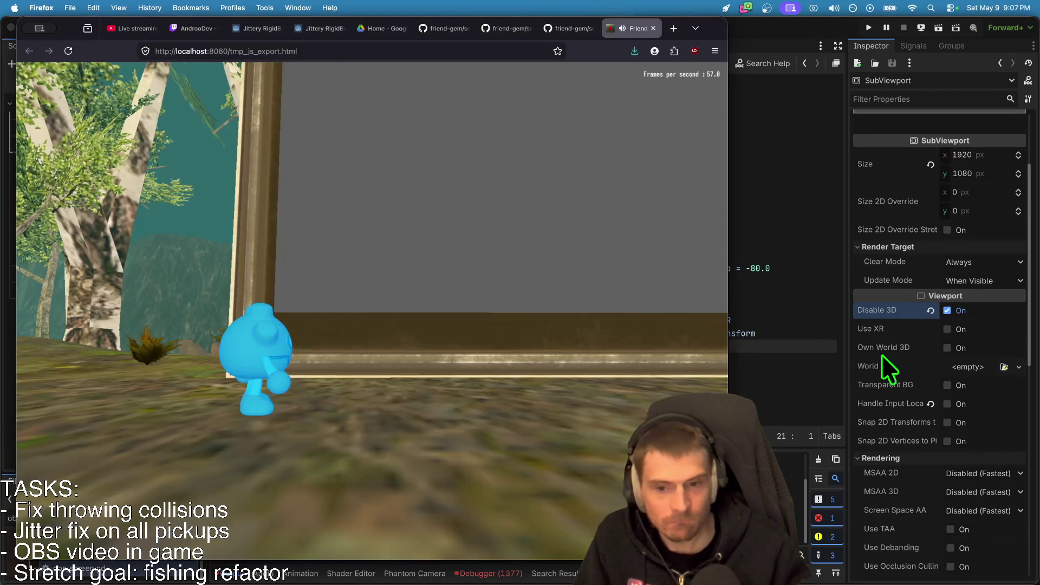
pyautogui.click(256, 363)
pyautogui.press('super+Tab')
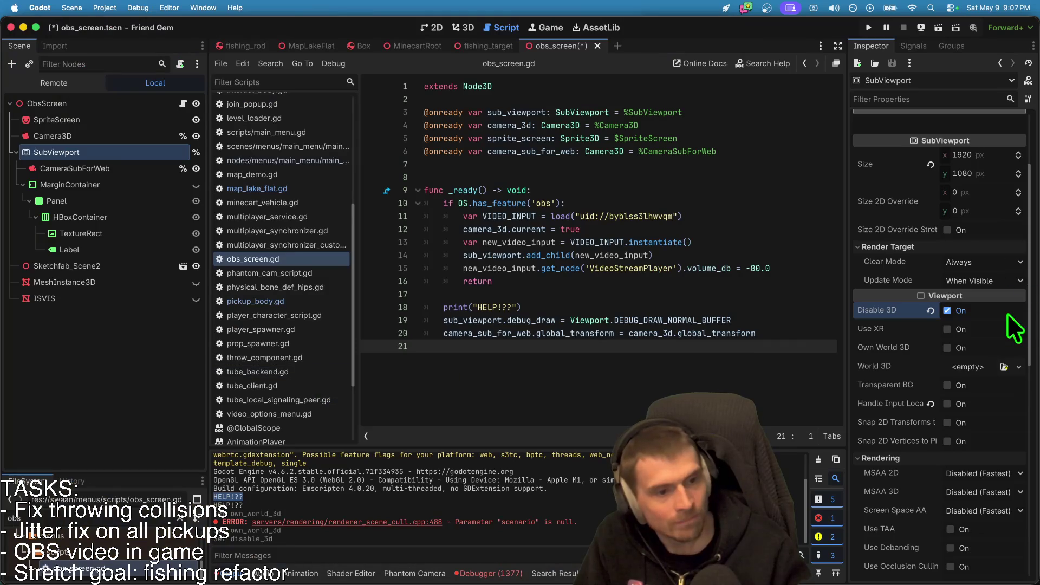
pyautogui.press('super+z')
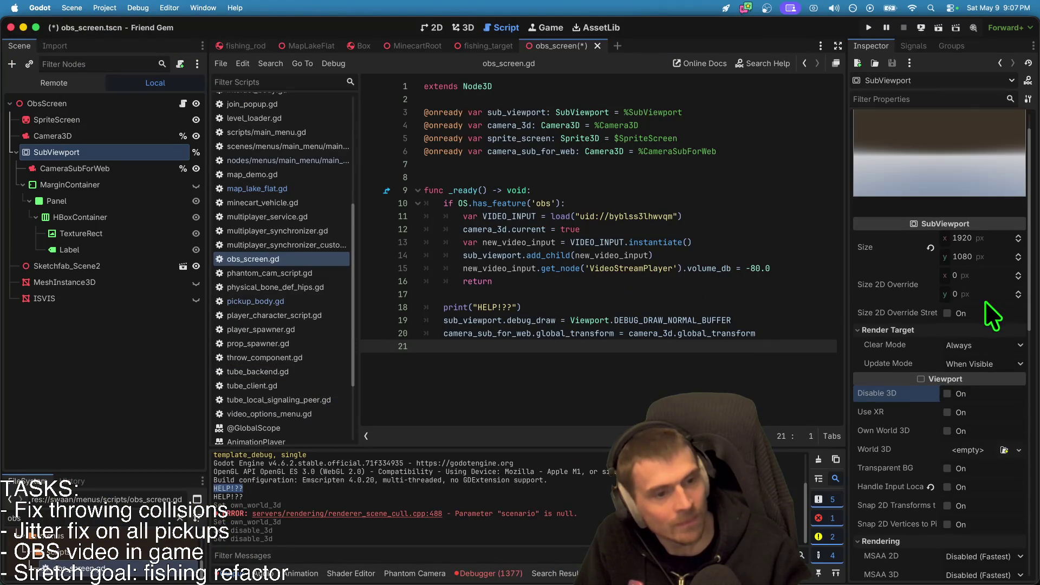
pyautogui.scroll(-3, 992, 339)
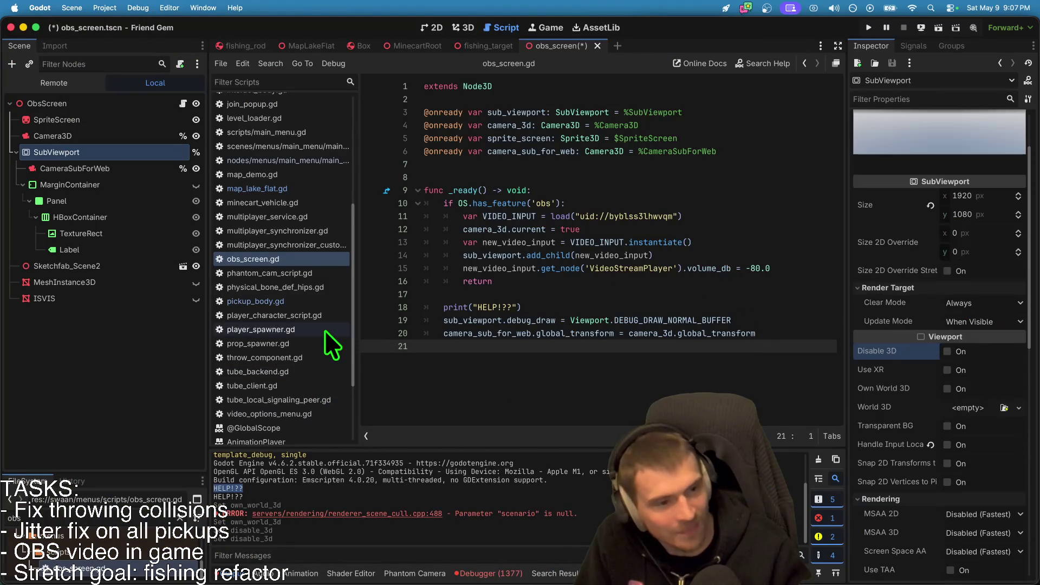
# Walk the character toward the screen frames in the web build to check the result.
pyautogui.press('super+Tab')
pyautogui.click(324, 329)
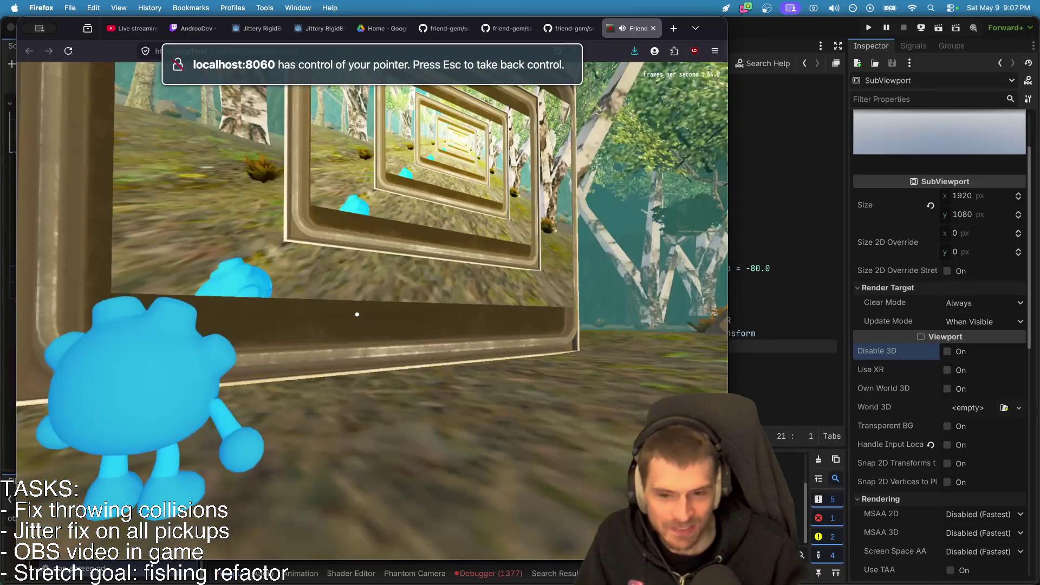
pyautogui.press('w')
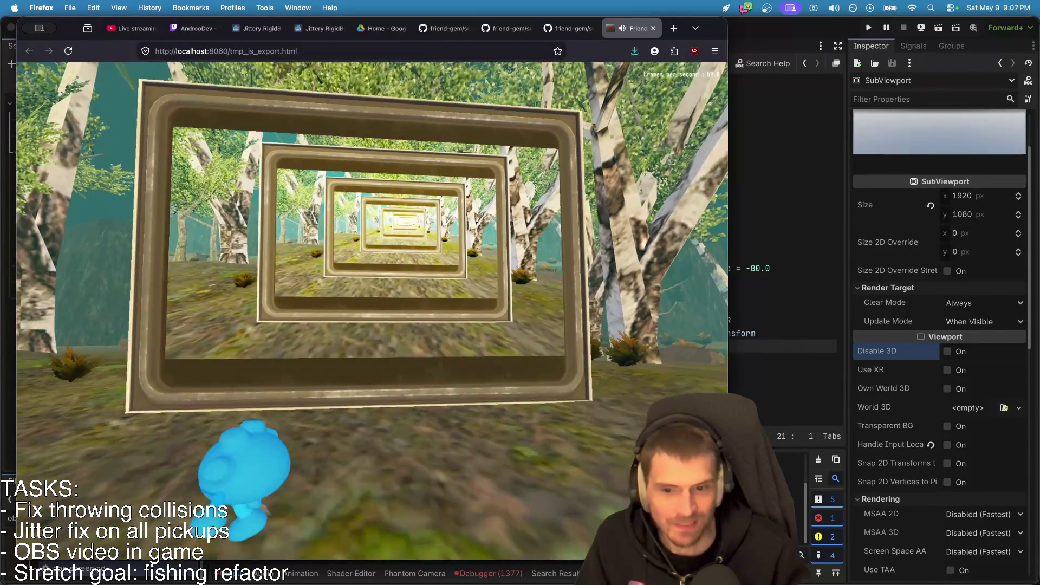
pyautogui.press('super+Tab')
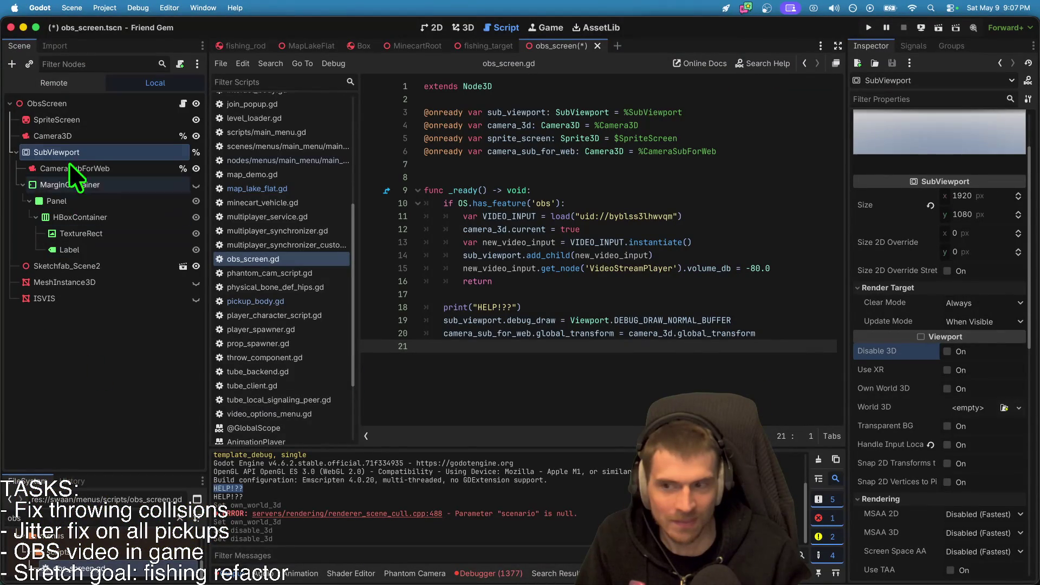
# Uncheck Canvas Cull Mask layers 1 and 2 and test the change in the web build.
pyautogui.scroll(-10, 920, 448)
pyautogui.click(874, 416)
pyautogui.click(861, 416)
pyautogui.press('super+Tab')
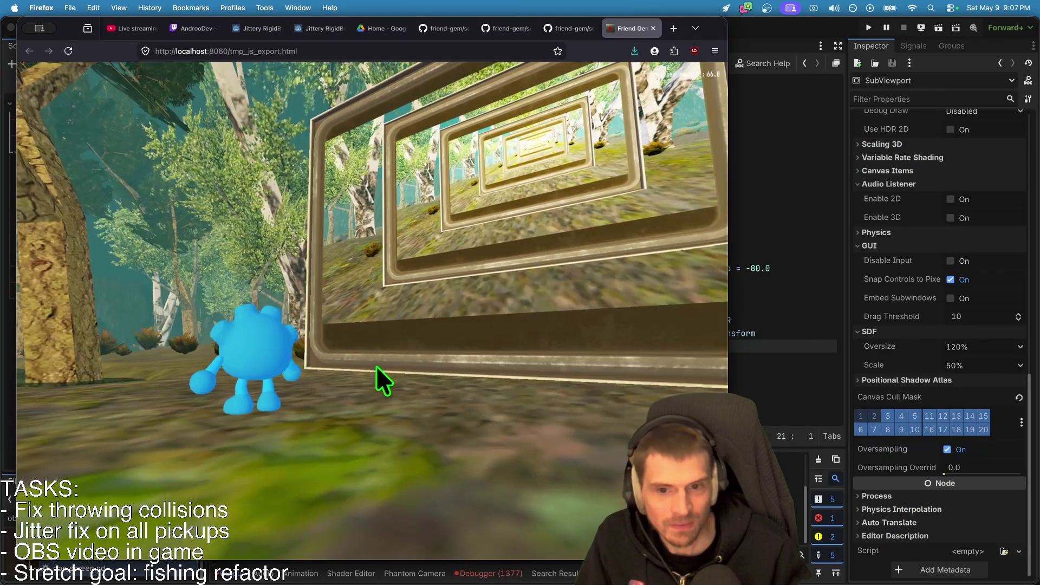
pyautogui.click(376, 366)
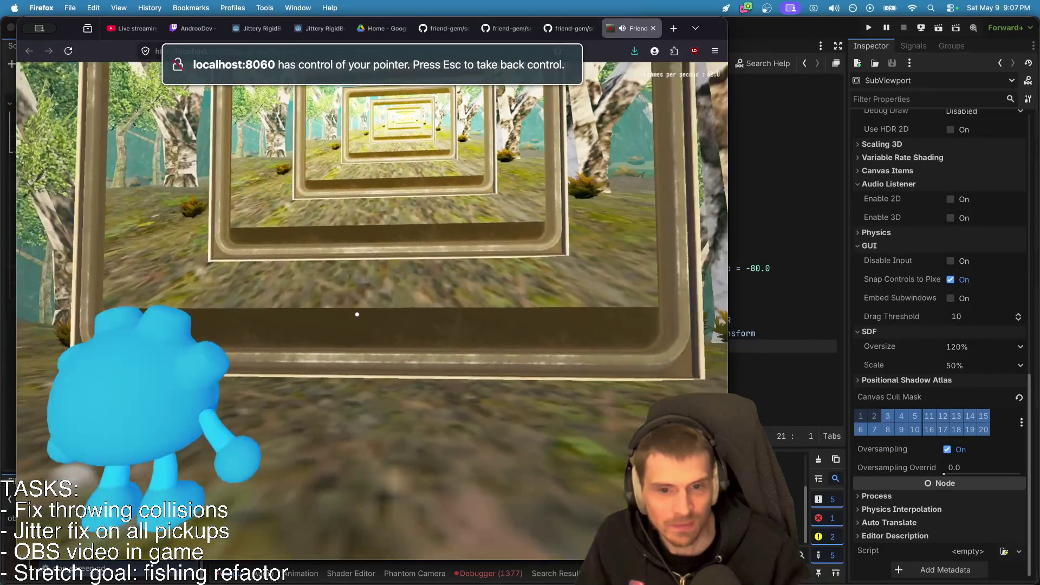
pyautogui.press('Escape')
pyautogui.press('super+Tab')
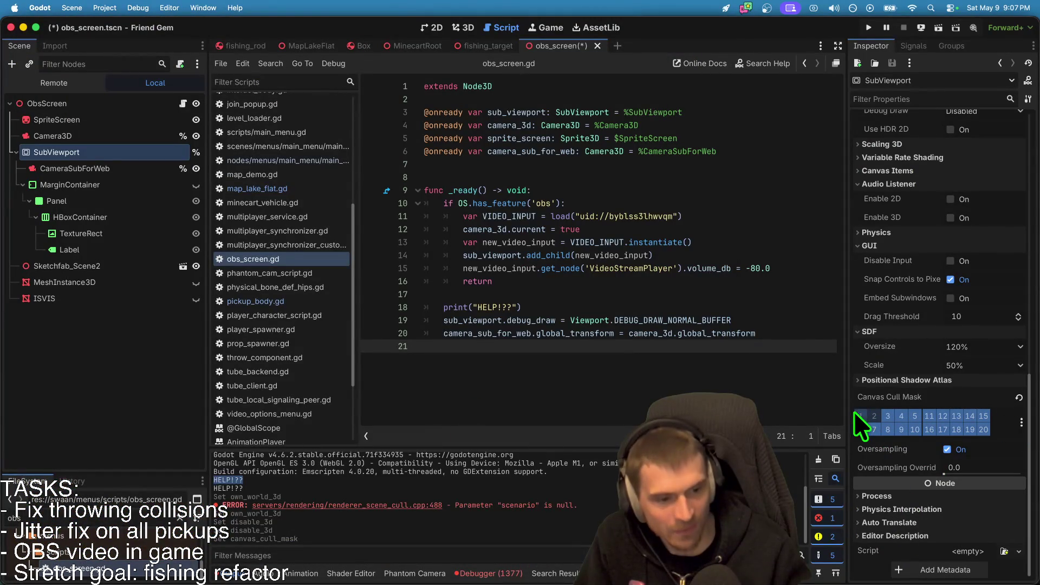
pyautogui.scroll(8, 881, 441)
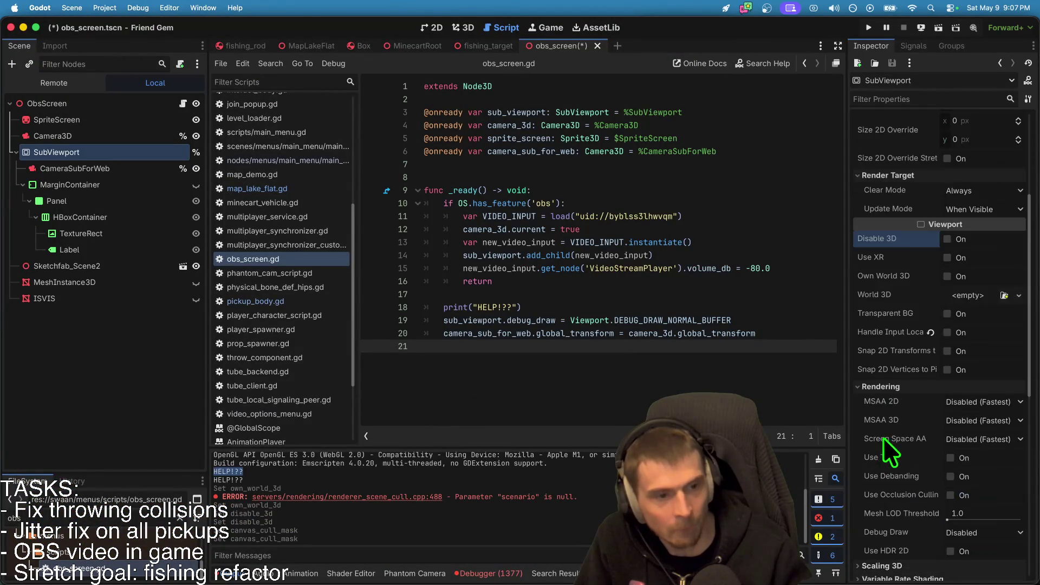
pyautogui.scroll(5, 881, 441)
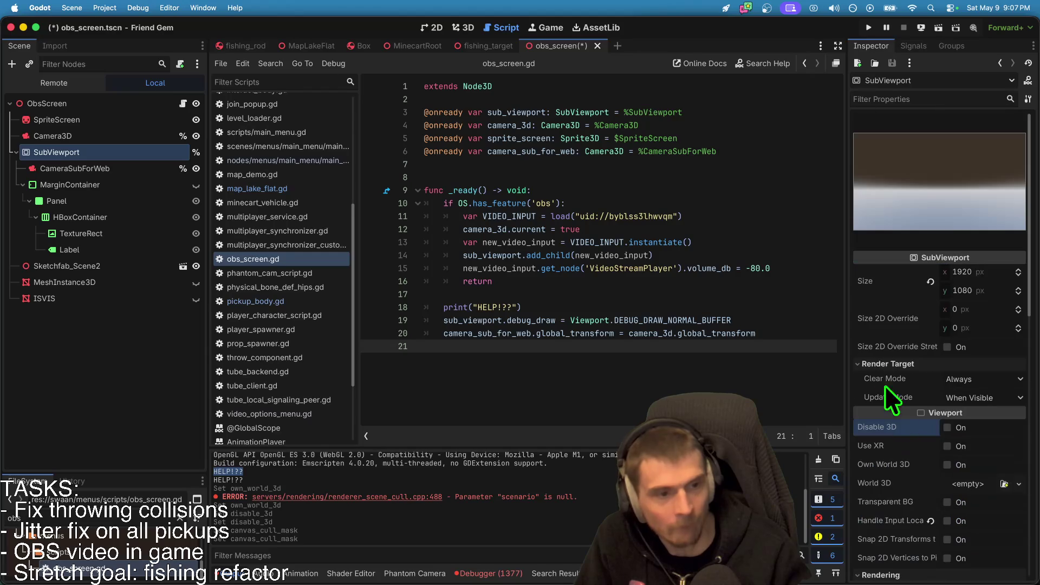
# Move SpriteScreen to render layer 2, test in the web build, then restore layer 1.
pyautogui.click(104, 120)
pyautogui.scroll(-10, 937, 434)
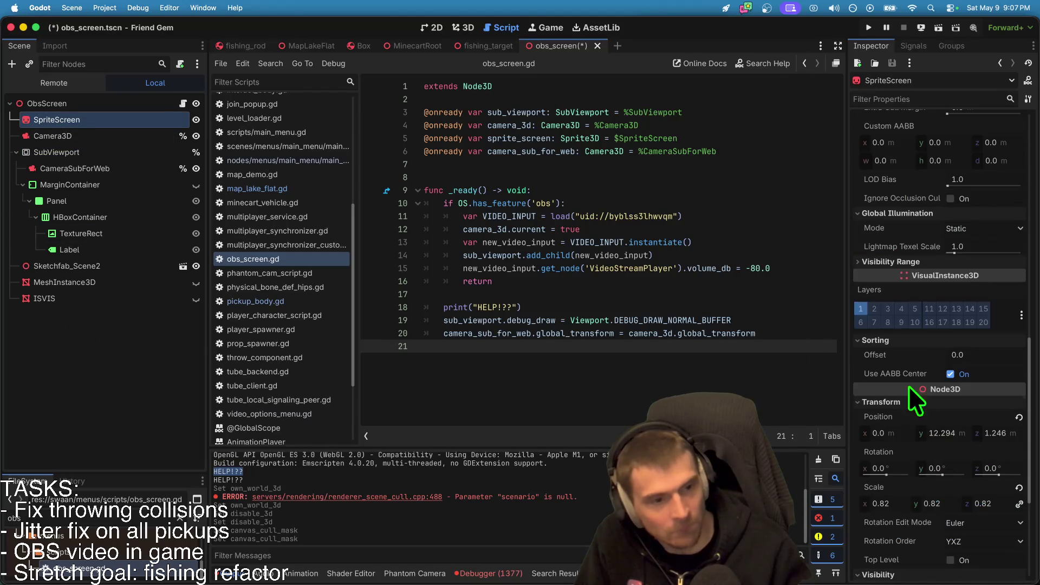
pyautogui.click(860, 310)
pyautogui.press('super+Tab')
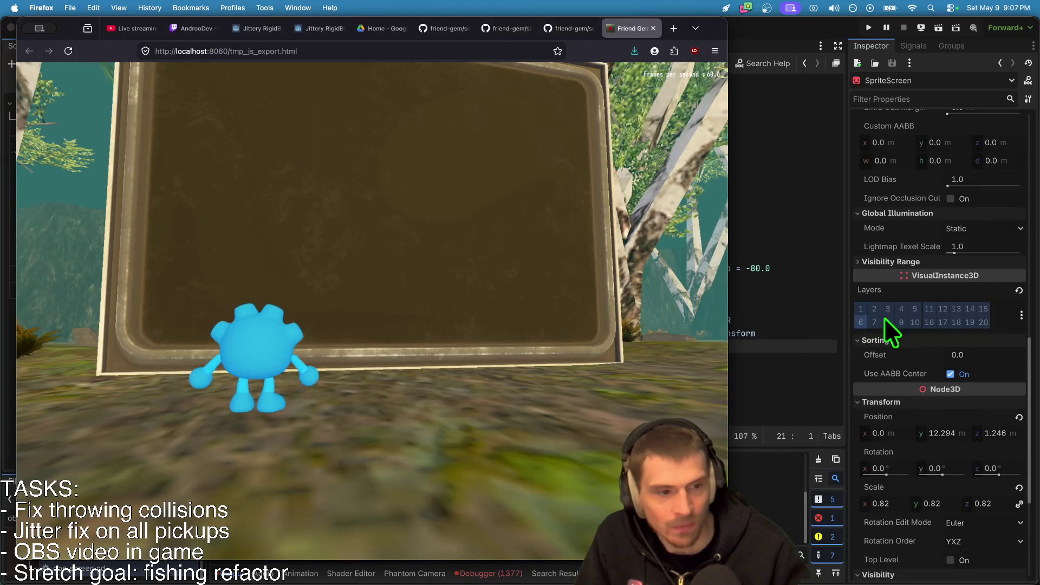
pyautogui.click(873, 307)
pyautogui.press('super+Tab')
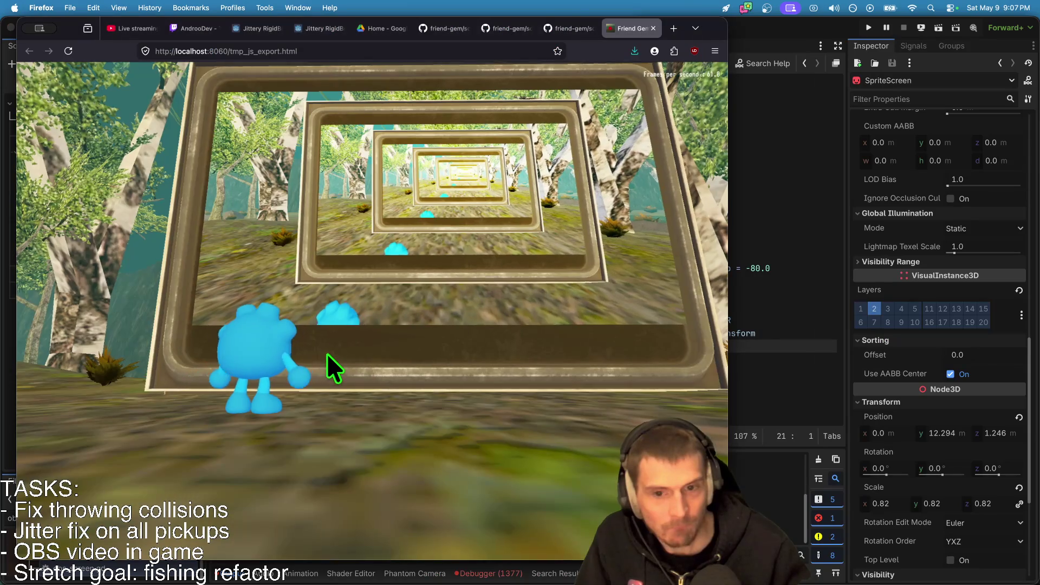
pyautogui.press('super+Tab')
pyautogui.click(859, 307)
pyautogui.scroll(10, 1020, 406)
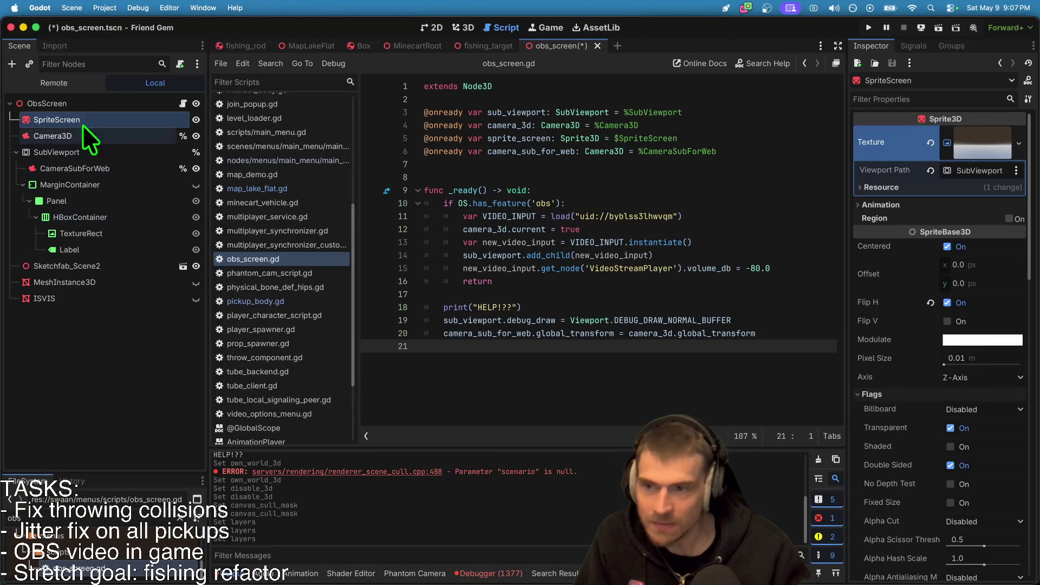
# Select CameraSubForWeb and exclude layer 1 from its cull mask.
pyautogui.click(76, 168)
pyautogui.scroll(-3, 1008, 428)
pyautogui.scroll(8, 940, 434)
pyautogui.click(860, 244)
pyautogui.press('super+Tab')
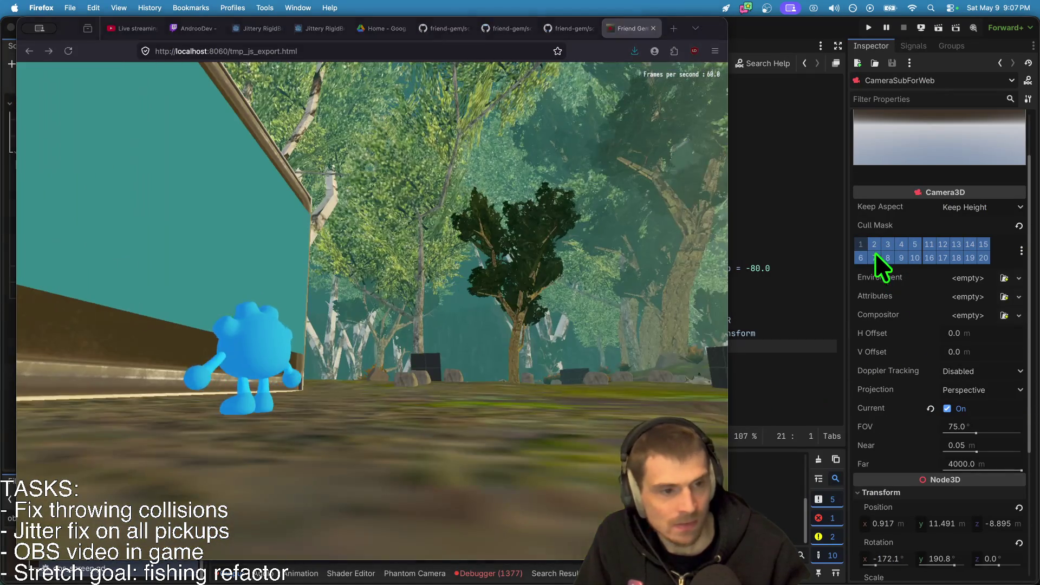
# Exclude cull mask layer 2 on CameraSubForWeb, test in the game, then re-enable it.
pyautogui.click(874, 245)
pyautogui.press('super+Tab')
pyautogui.click(174, 358)
pyautogui.press('super+Tab')
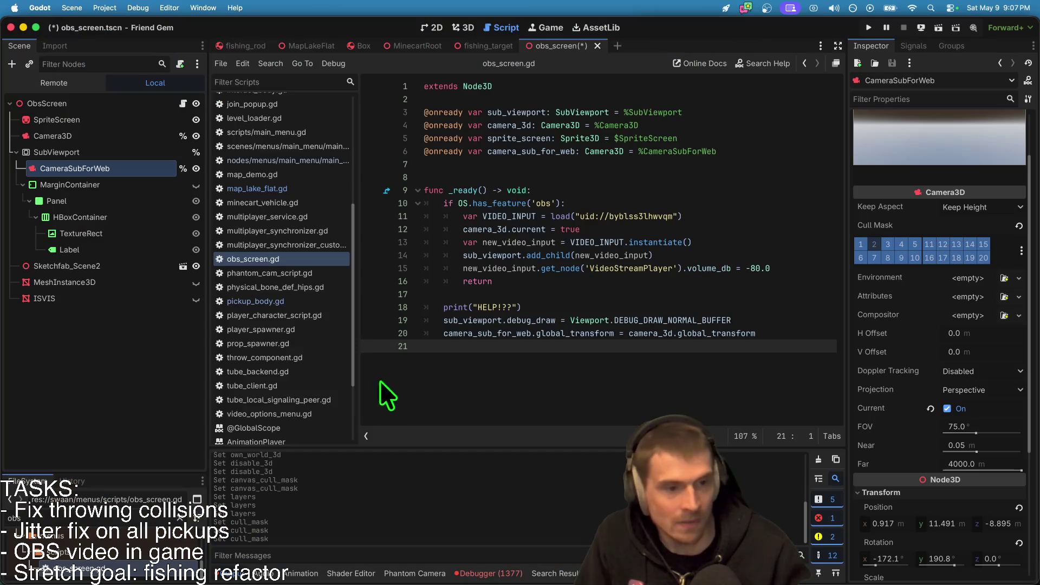
pyautogui.click(870, 239)
# Review the camera's projection and doppler tracking options, leaving perspective and disabled unchanged.
pyautogui.scroll(-3, 954, 325)
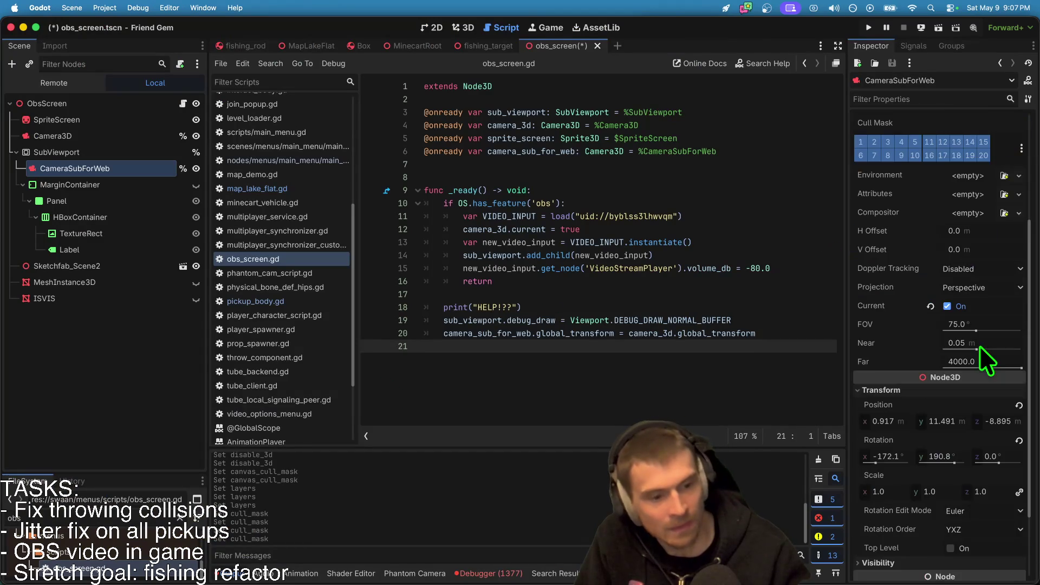
pyautogui.click(954, 290)
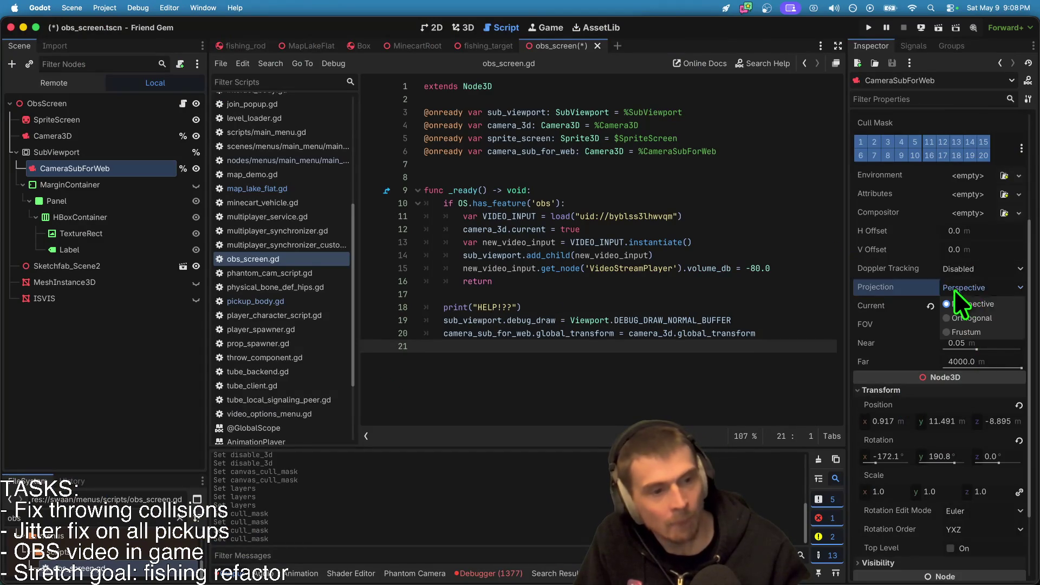
pyautogui.click(985, 282)
pyautogui.click(985, 263)
pyautogui.click(985, 264)
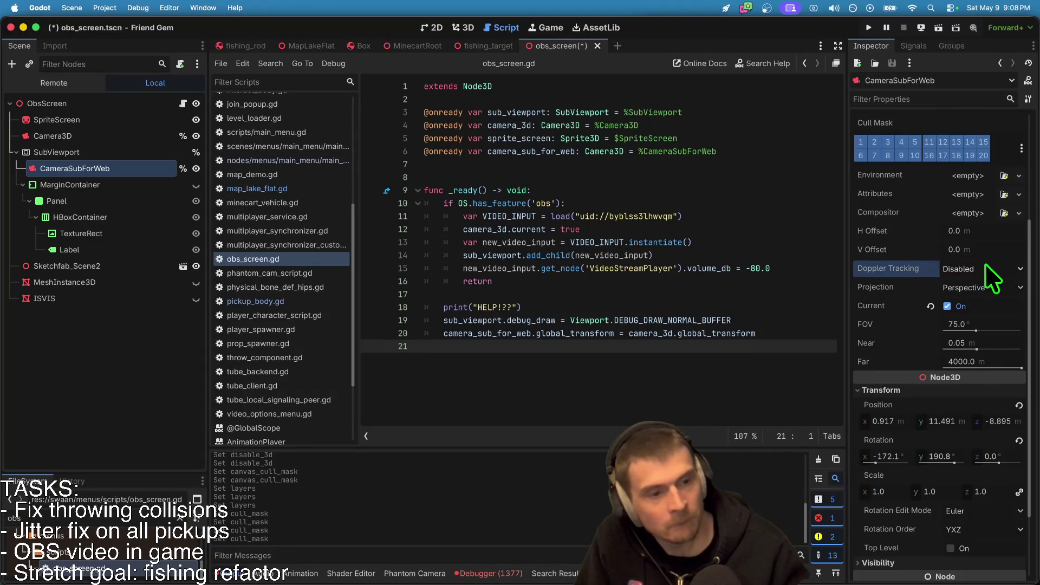
pyautogui.scroll(-1, 973, 356)
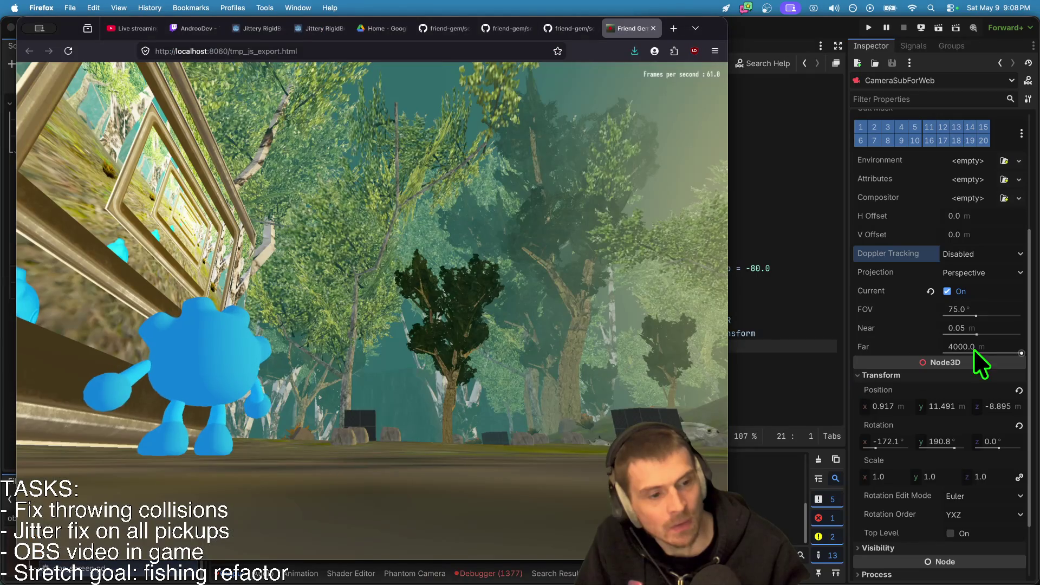
# Set the camera's Far clip distance to 10 and walk toward the in-game screen to test.
pyautogui.click(1015, 353)
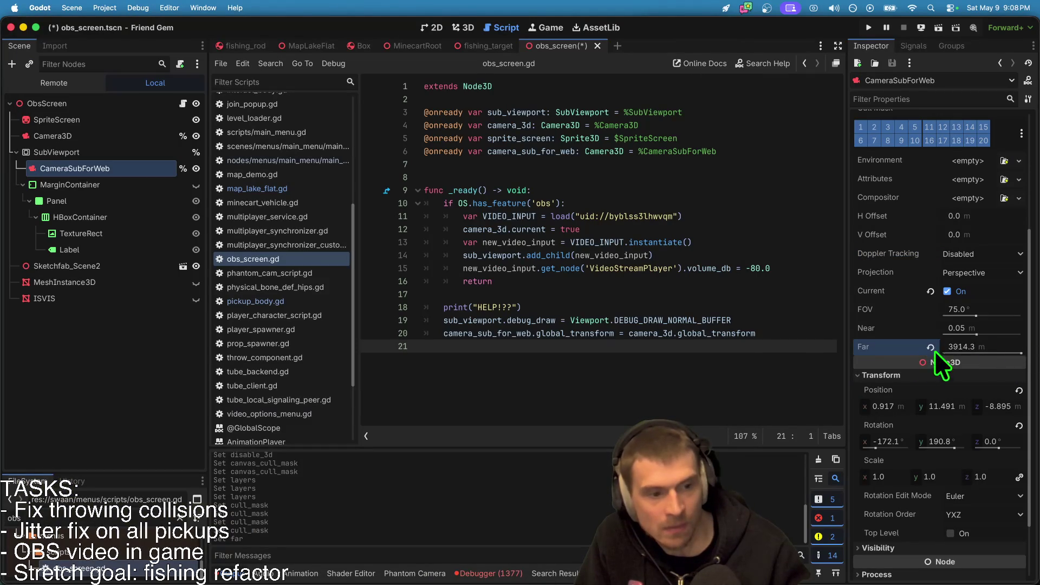
pyautogui.click(985, 343)
pyautogui.write('10')
pyautogui.press('Return')
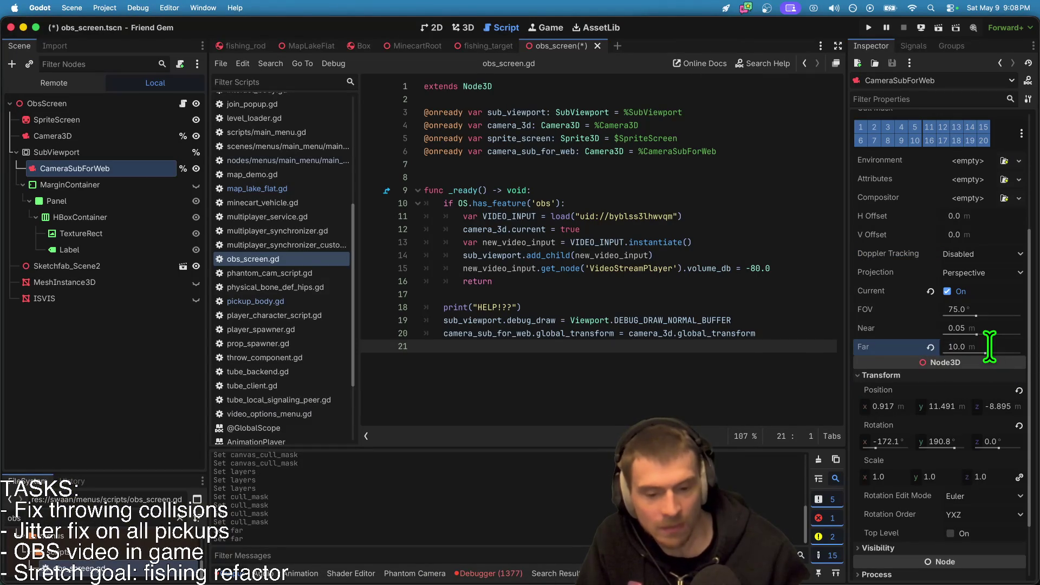
pyautogui.press('super+Tab')
pyautogui.click(430, 424)
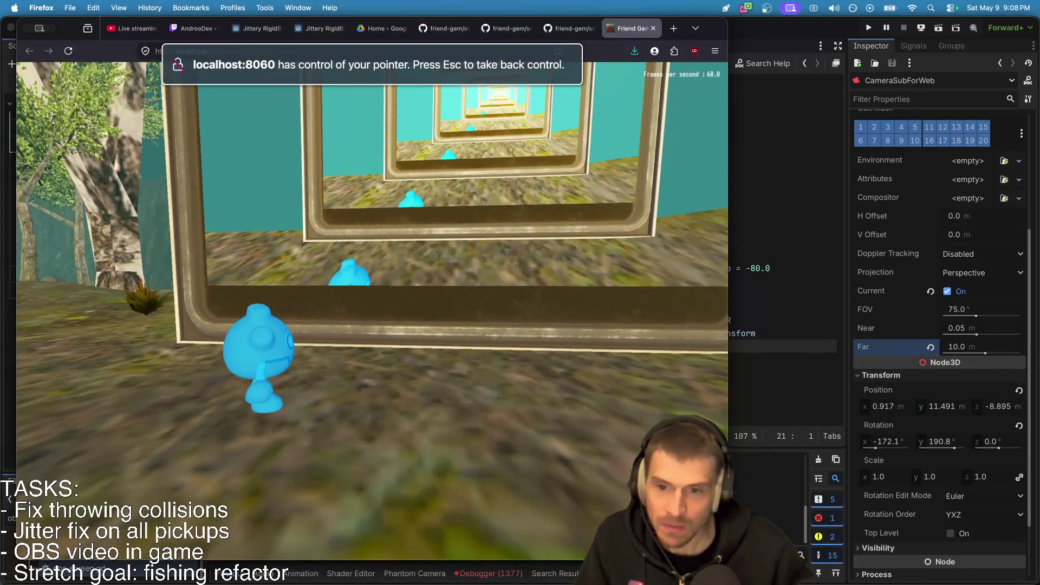
pyautogui.press('w')
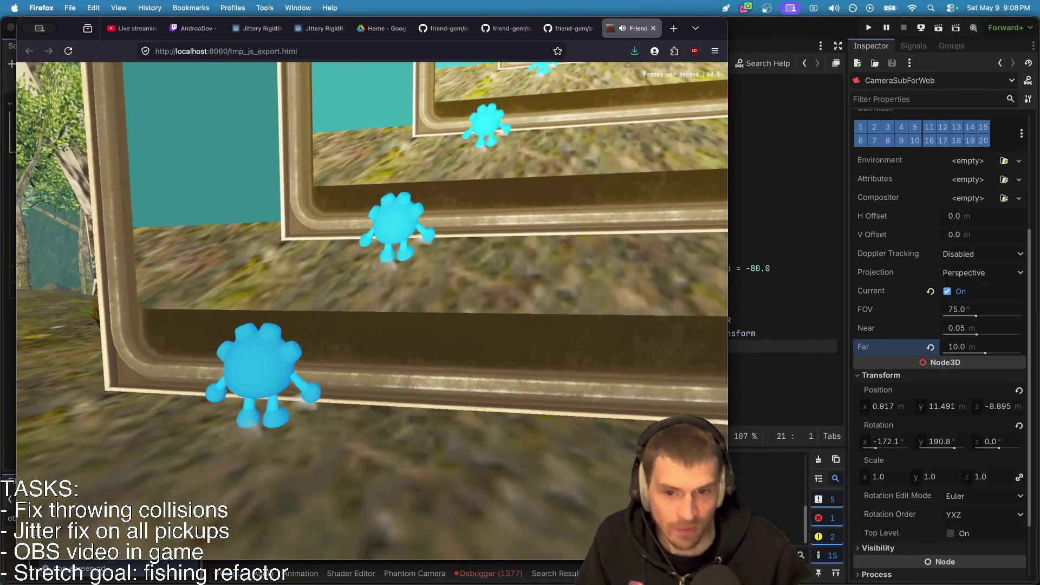
pyautogui.press('Escape')
pyautogui.click(1005, 439)
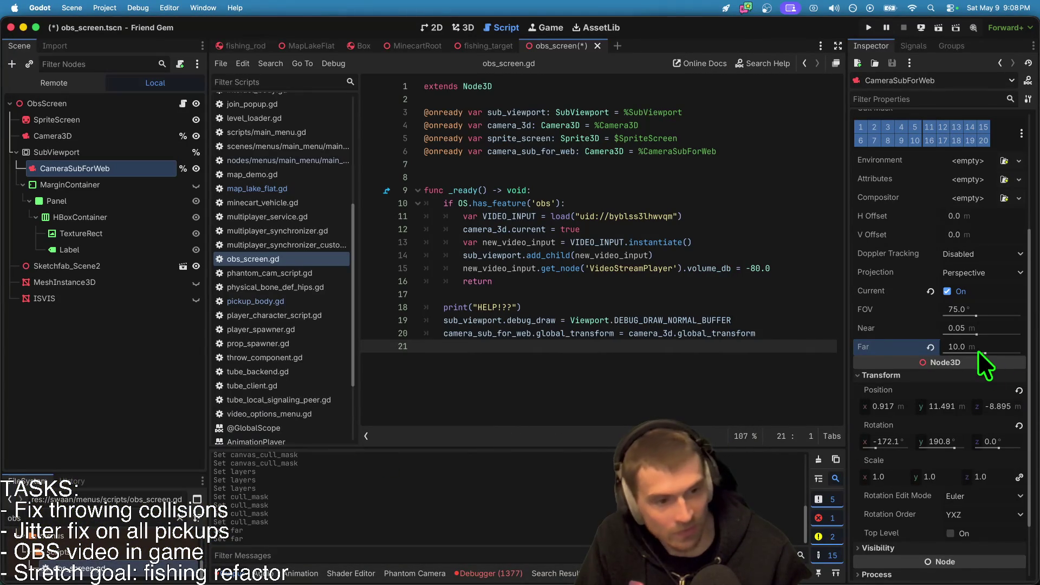
# Try Far distances of 5.0 and 7.0, testing each in the web game.
pyautogui.moveTo(973, 345); pyautogui.dragTo(971, 349)
pyautogui.press('super+Tab')
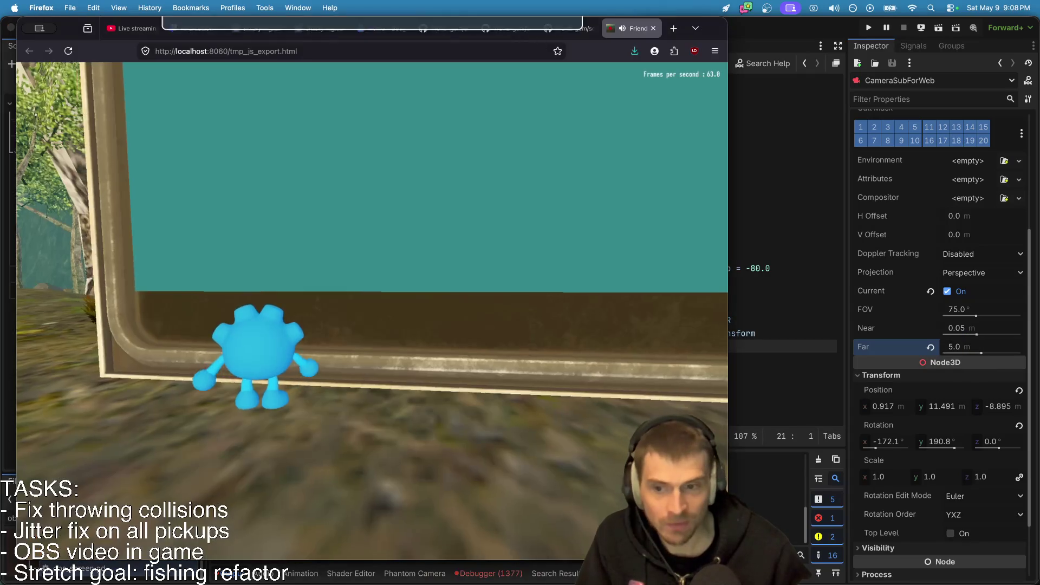
pyautogui.click(337, 441)
pyautogui.press('super+Tab')
pyautogui.moveTo(943, 349); pyautogui.dragTo(967, 346)
pyautogui.press('super+Tab')
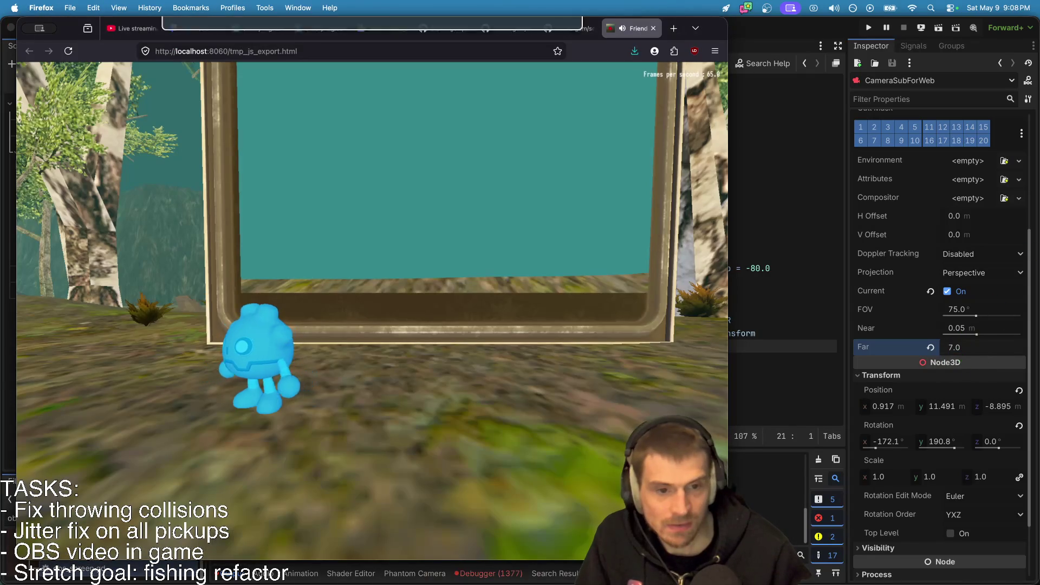
pyautogui.click(336, 441)
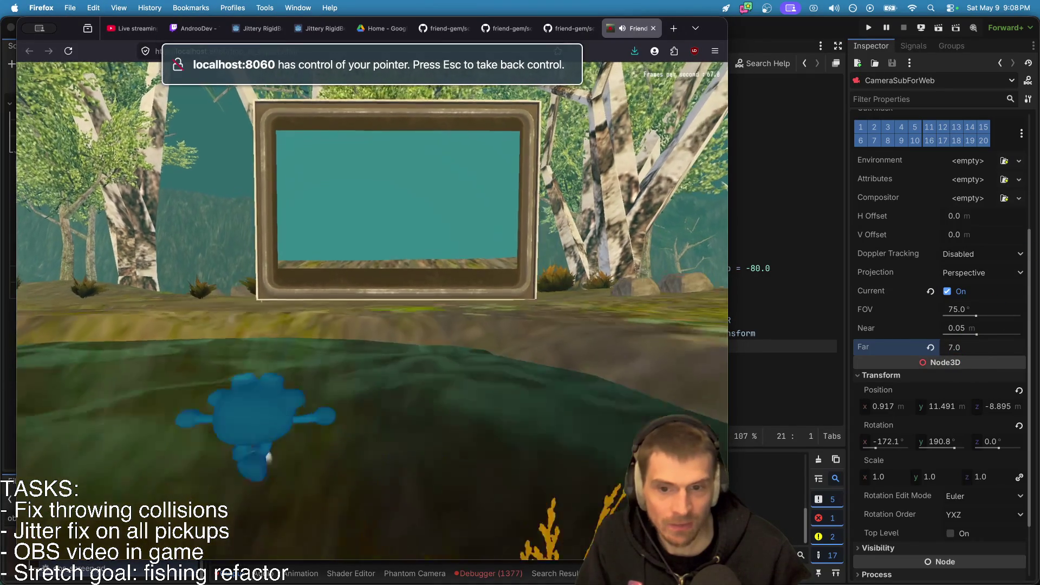
pyautogui.press('w')
pyautogui.press('space')
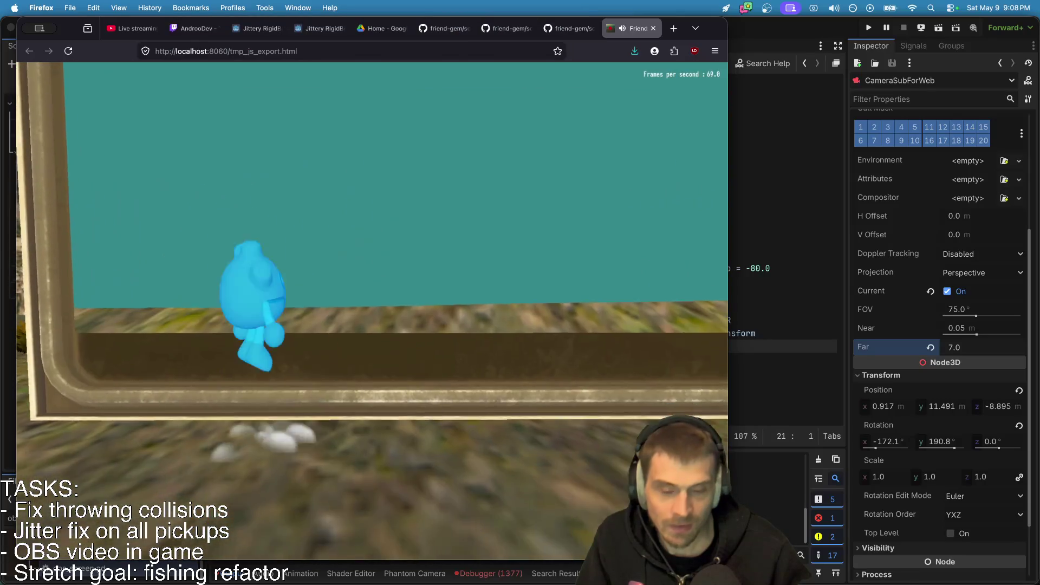
pyautogui.press('super+Tab')
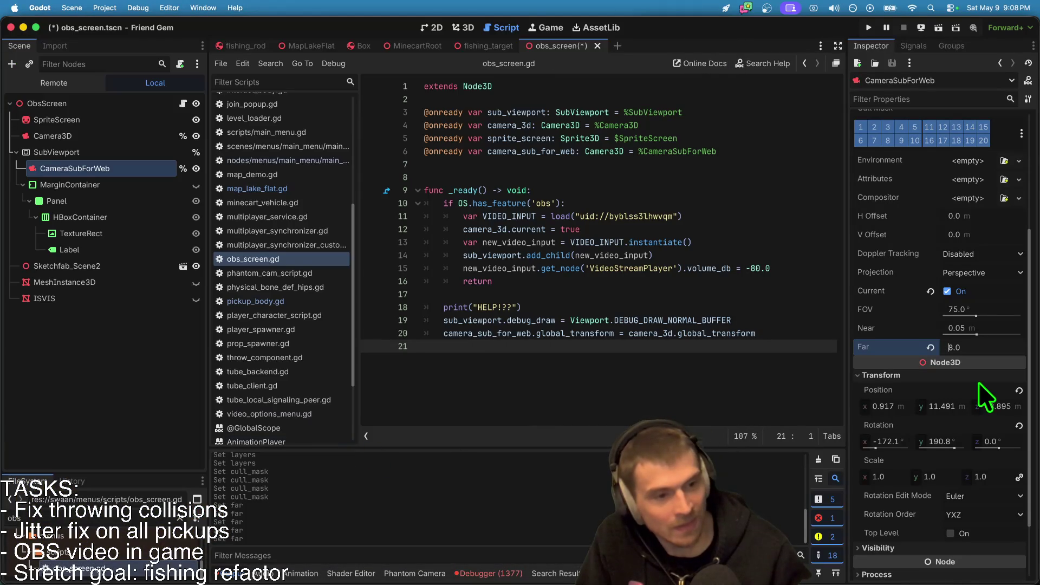
# Set the Far clip distance to 8.0 and test it in the web game.
pyautogui.press('super+Tab')
pyautogui.click(336, 441)
pyautogui.press('super+Tab')
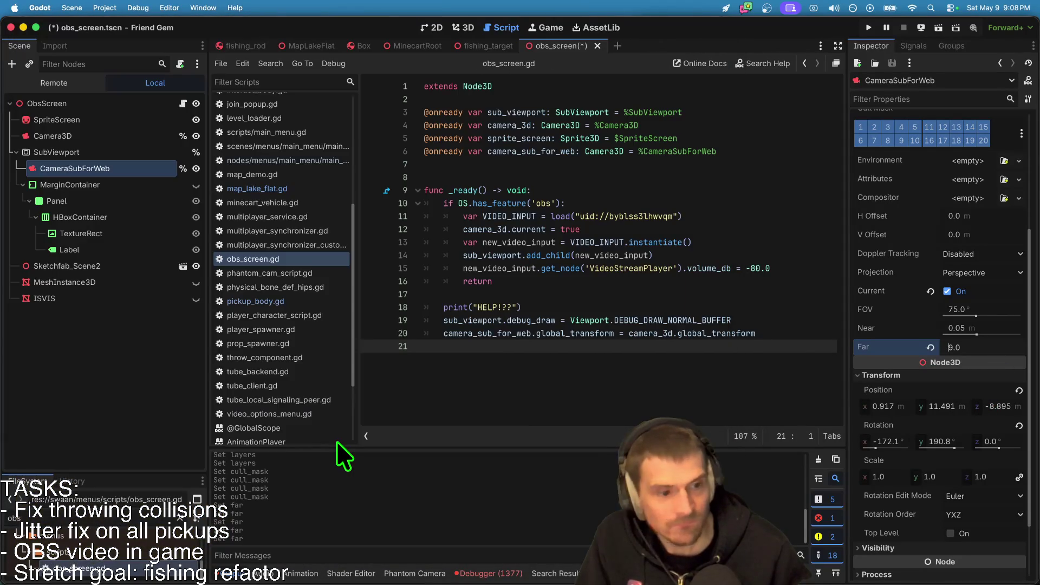
pyautogui.press('super+Tab')
pyautogui.click(337, 441)
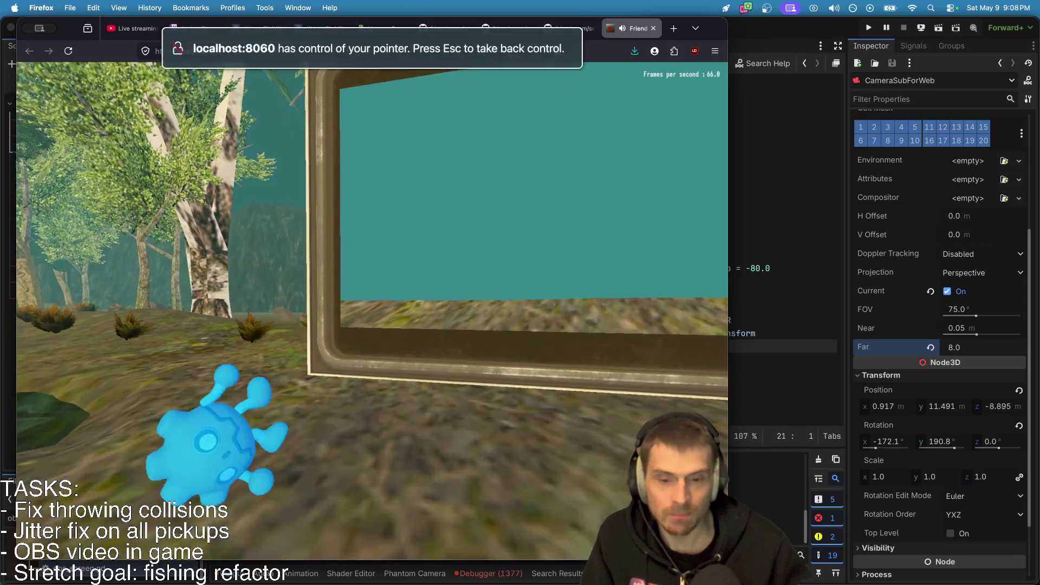
pyautogui.press('super+Tab')
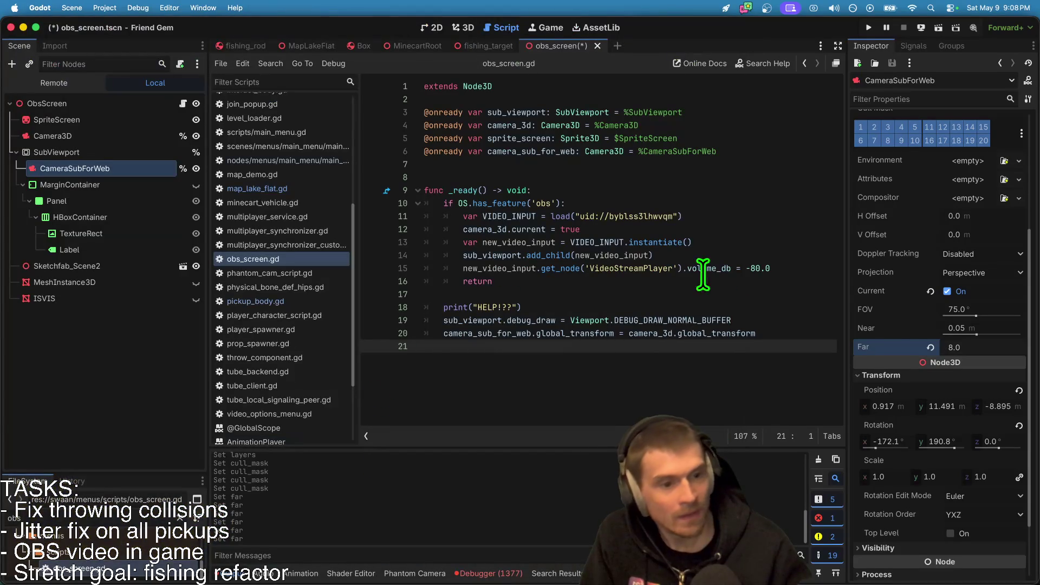
pyautogui.scroll(5, 961, 269)
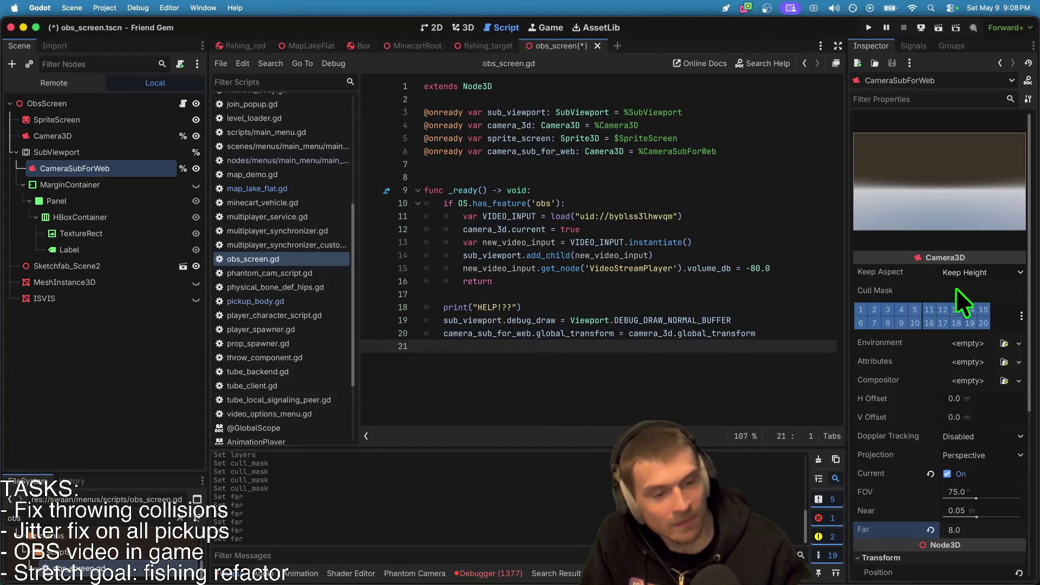
# Enable Transparent BG on the SubViewport and check the screen in the web game.
pyautogui.scroll(-5, 958, 283)
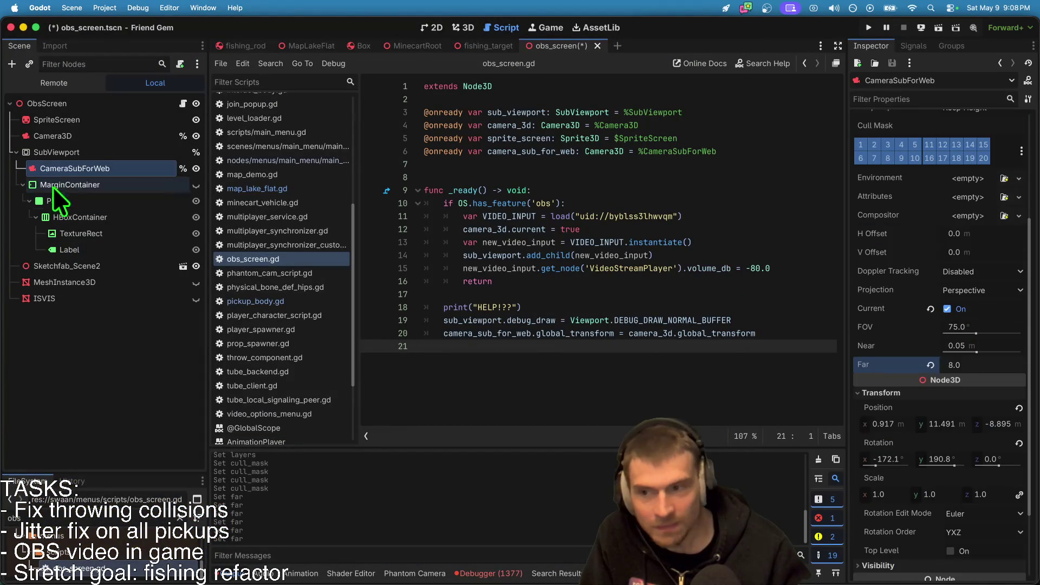
pyautogui.click(81, 152)
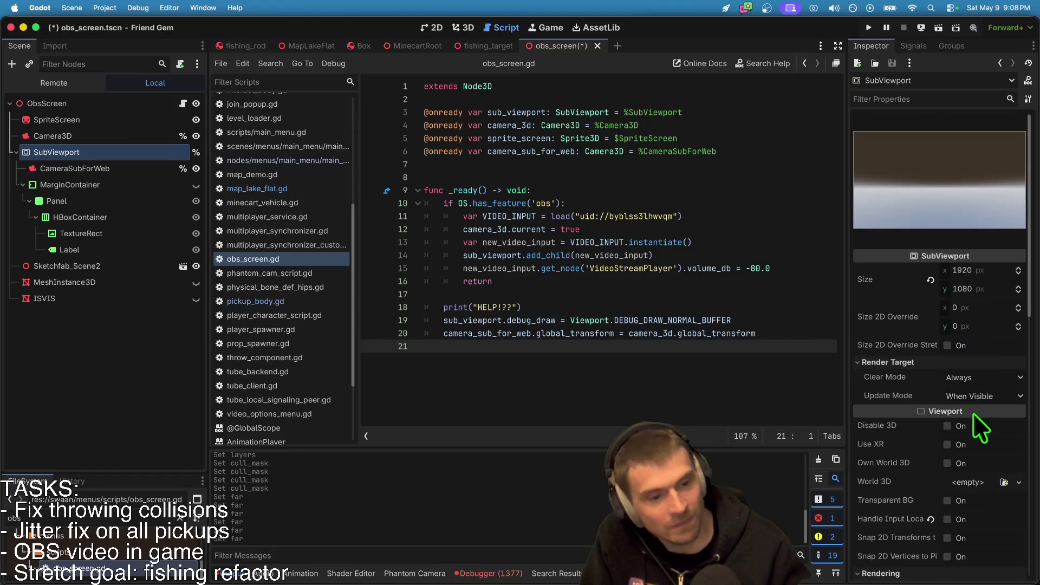
pyautogui.scroll(-1, 989, 455)
pyautogui.click(989, 489)
pyautogui.press('super+Tab')
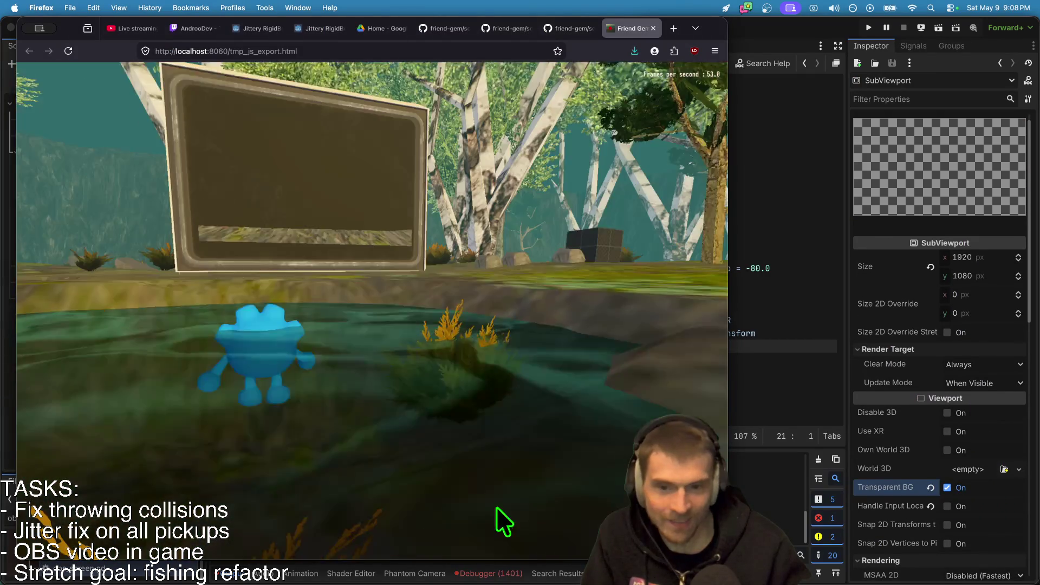
pyautogui.click(497, 509)
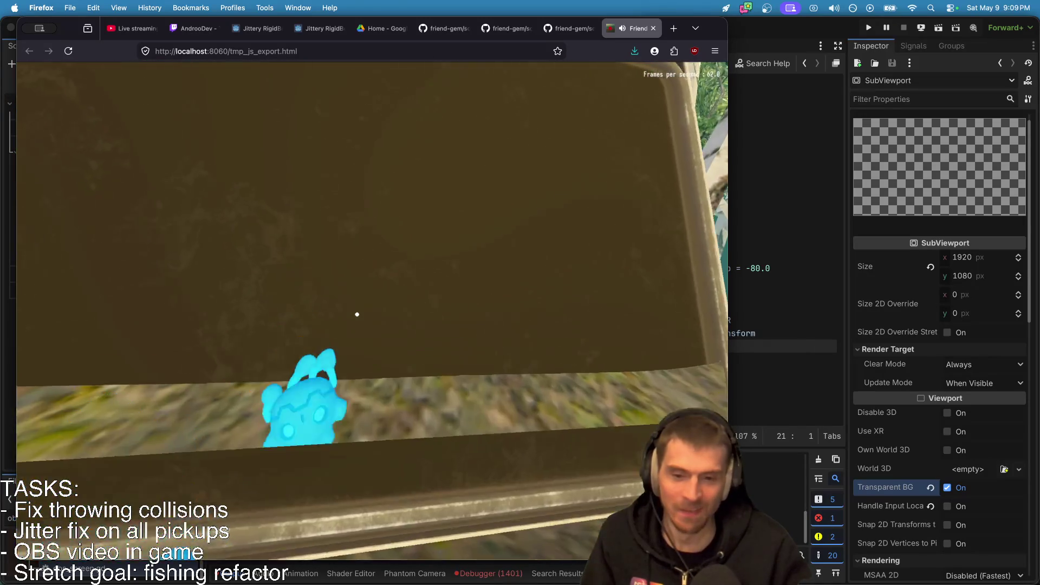
pyautogui.press('Escape')
pyautogui.press('super+Tab')
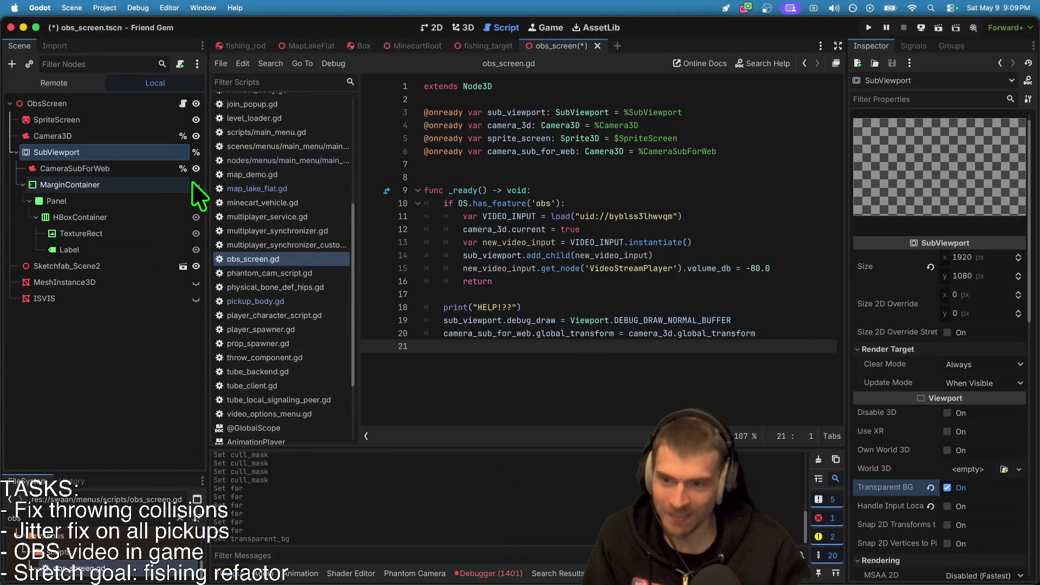
# Walk the player closer to the NO SIGNAL screen, then return to the editor.
pyautogui.press('super+Tab')
pyautogui.click(197, 180)
pyautogui.press('w')
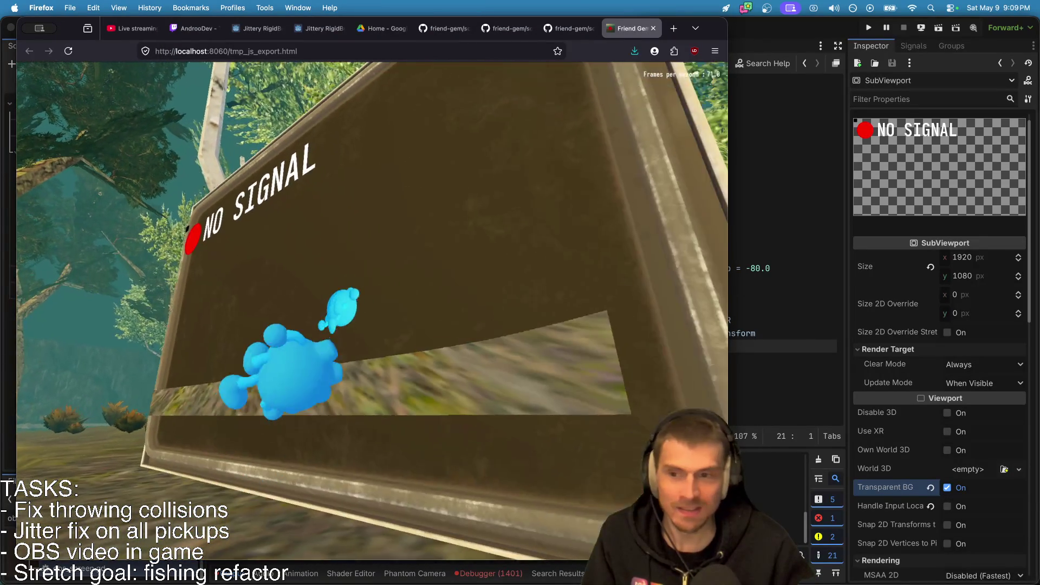
pyautogui.press('super+Tab')
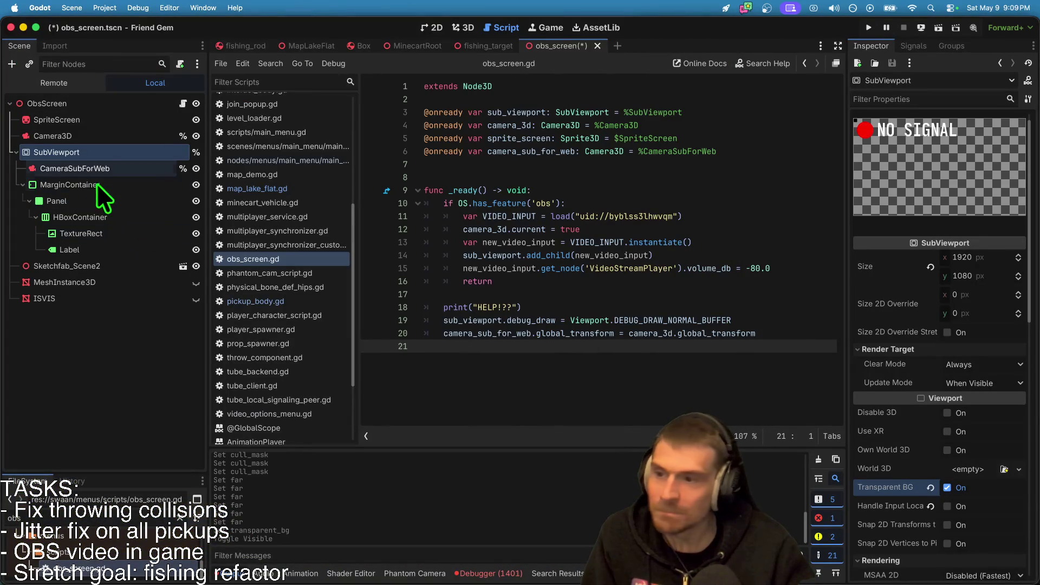
# Move HBoxContainer directly under MarginContainer and delete the Panel node.
pyautogui.click(109, 203)
pyautogui.click(112, 187)
pyautogui.click(108, 199)
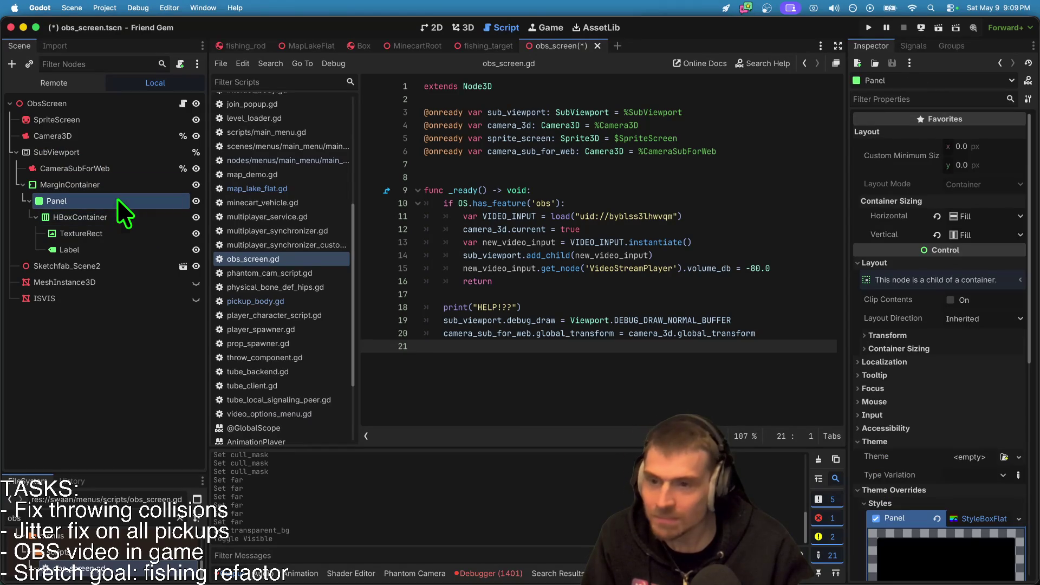
pyautogui.moveTo(102, 217); pyautogui.dragTo(106, 187)
pyautogui.rightClick(107, 201)
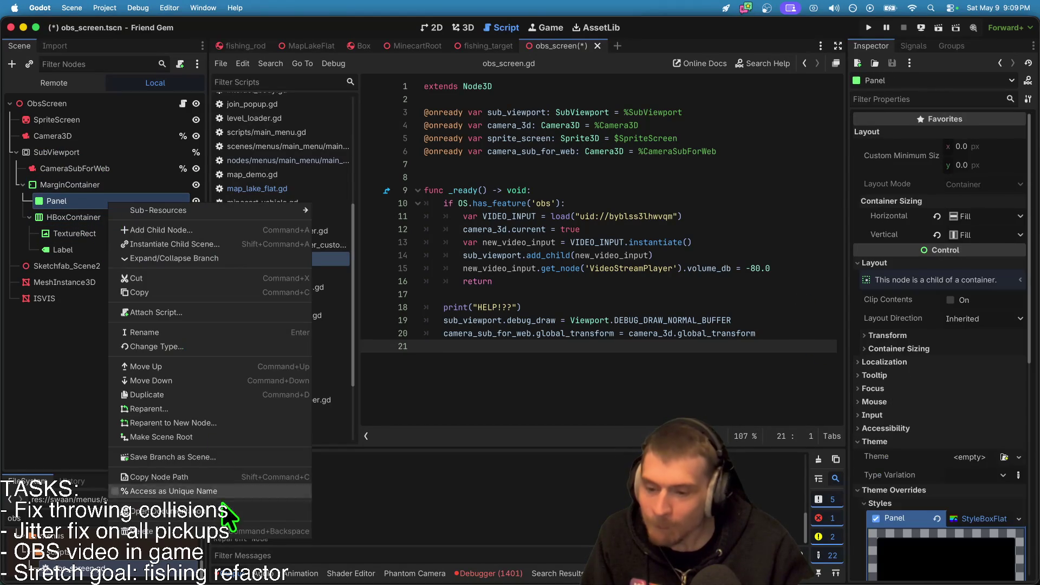
pyautogui.click(219, 531)
pyautogui.click(617, 258)
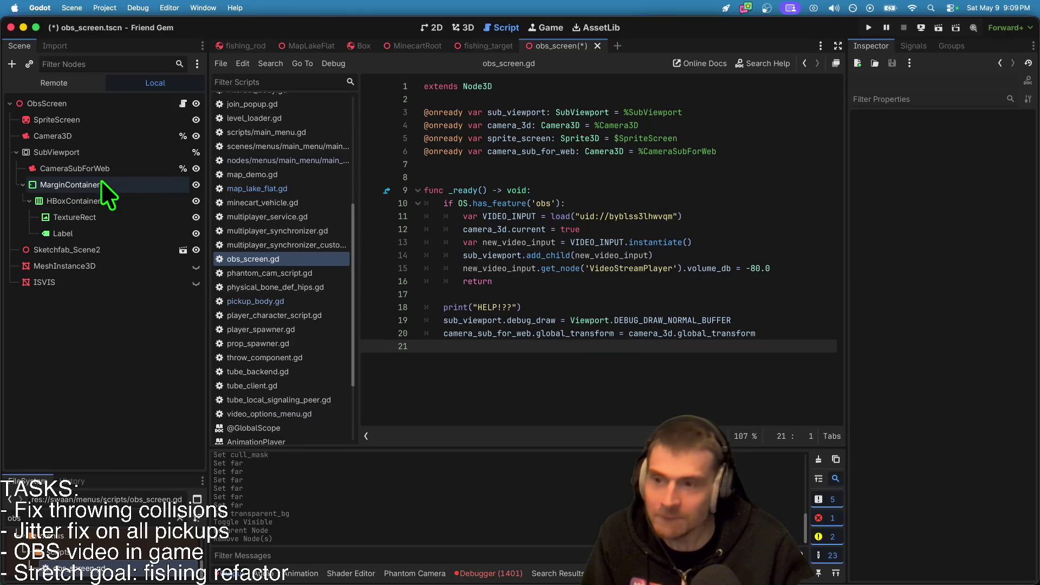
# Test the web build to confirm the in-game screen now shows live video.
pyautogui.press('super+Tab')
pyautogui.click(355, 313)
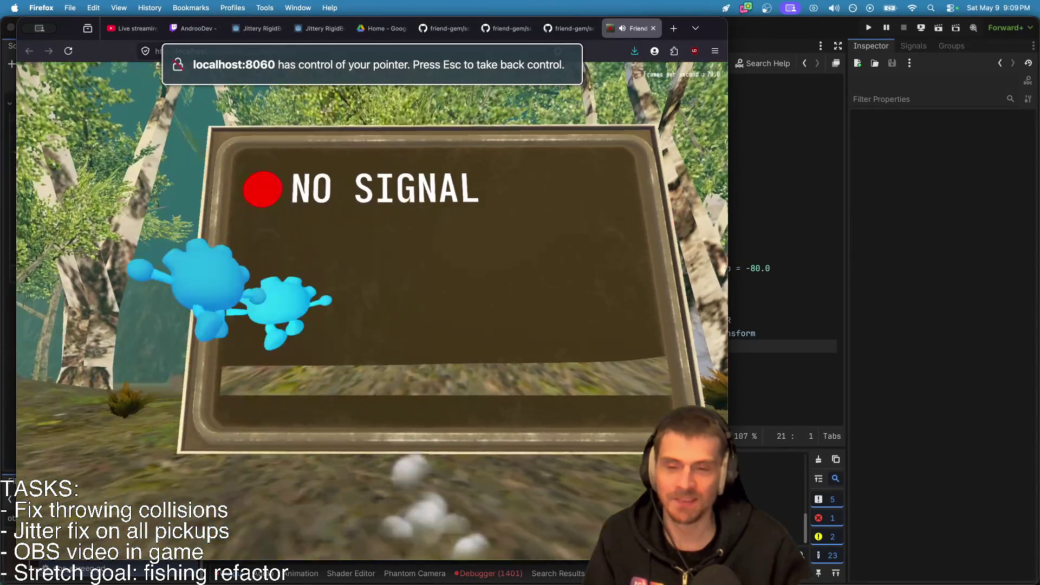
pyautogui.press('super+Tab')
pyautogui.press('super+Tab')
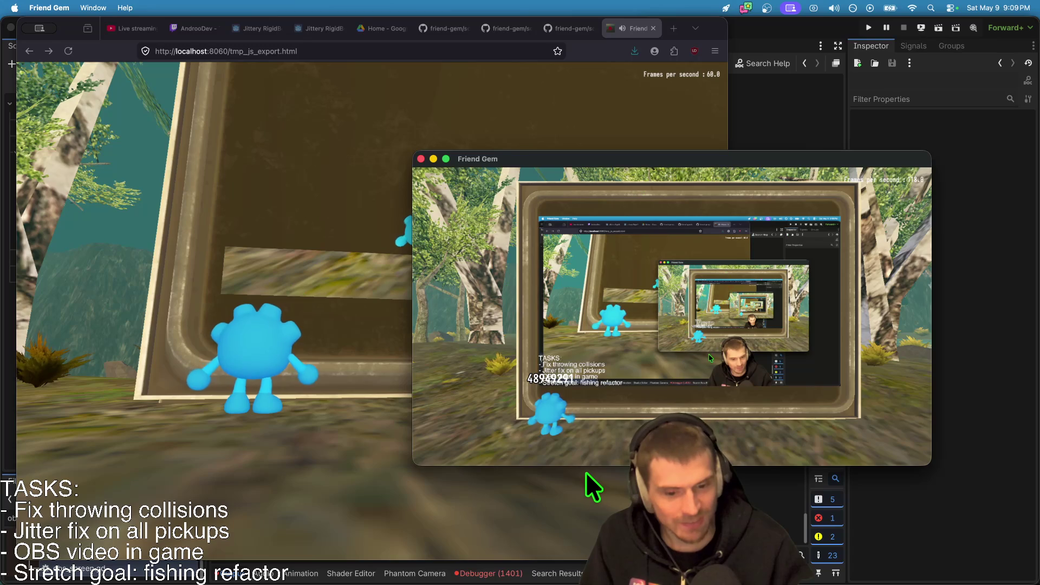
# Move the Friend Gem desktop window up and right, then play the web build.
pyautogui.moveTo(656, 168)
pyautogui.mouseDown()
pyautogui.moveTo(753, 77)
pyautogui.moveTo(811, 73)
pyautogui.moveTo(736, 92)
pyautogui.mouseUp()
pyautogui.click(317, 269)
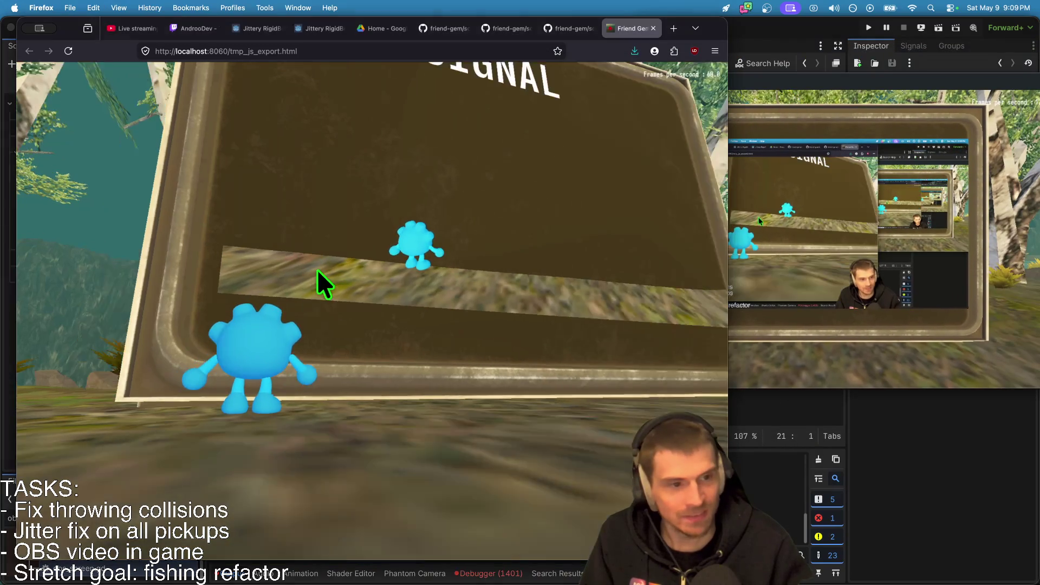
pyautogui.click(388, 382)
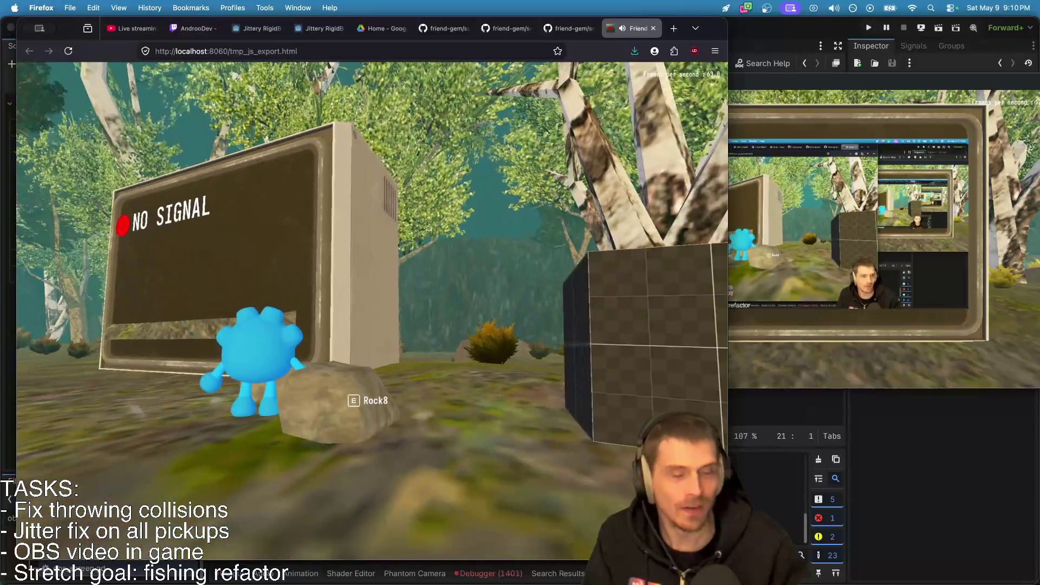
# Close the web game tab, bring Friend Gem forward, then return to Godot.
pyautogui.press('super+w')
pyautogui.click(968, 287)
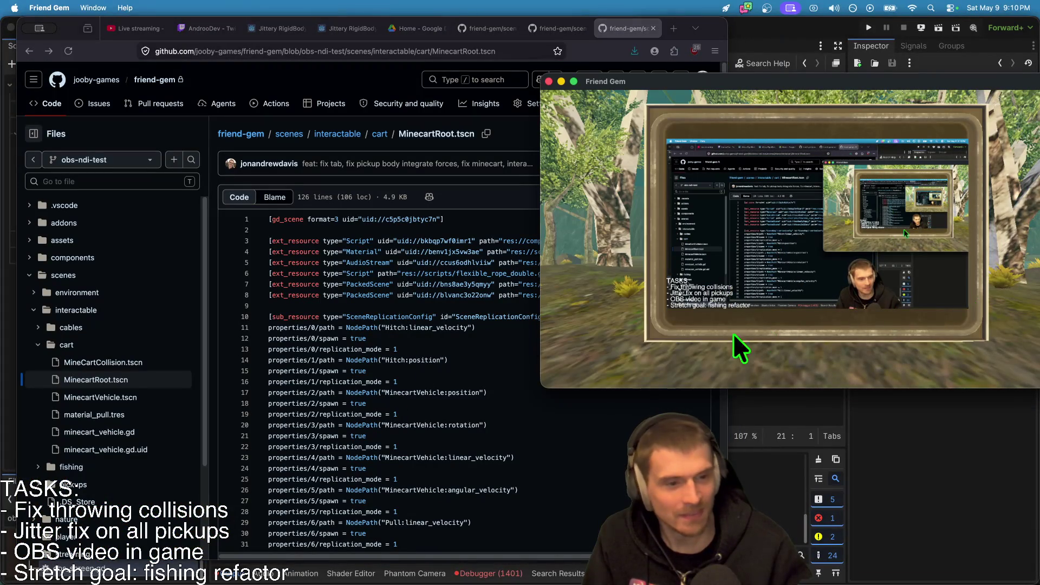
pyautogui.click(997, 469)
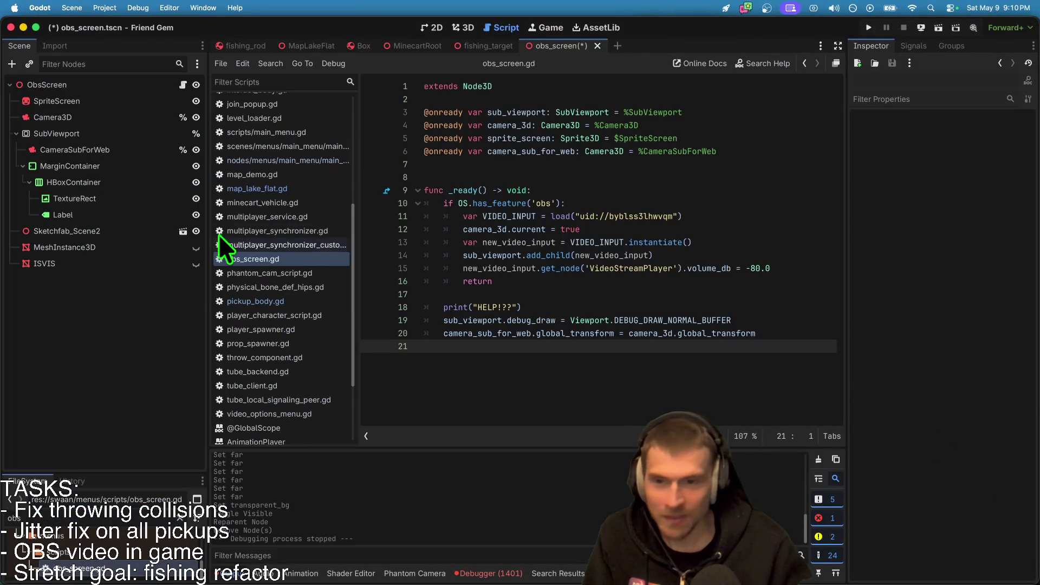
# Replace the debug-draw line in obs_screen.gd with sub_viewport.transparent_bg = true.
pyautogui.click(109, 133)
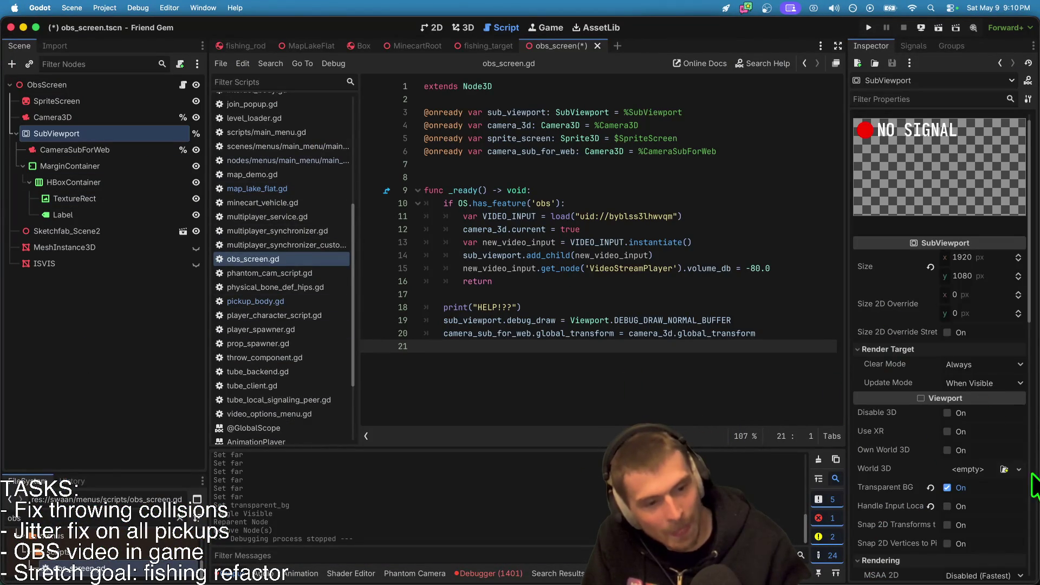
pyautogui.scroll(-1, 971, 491)
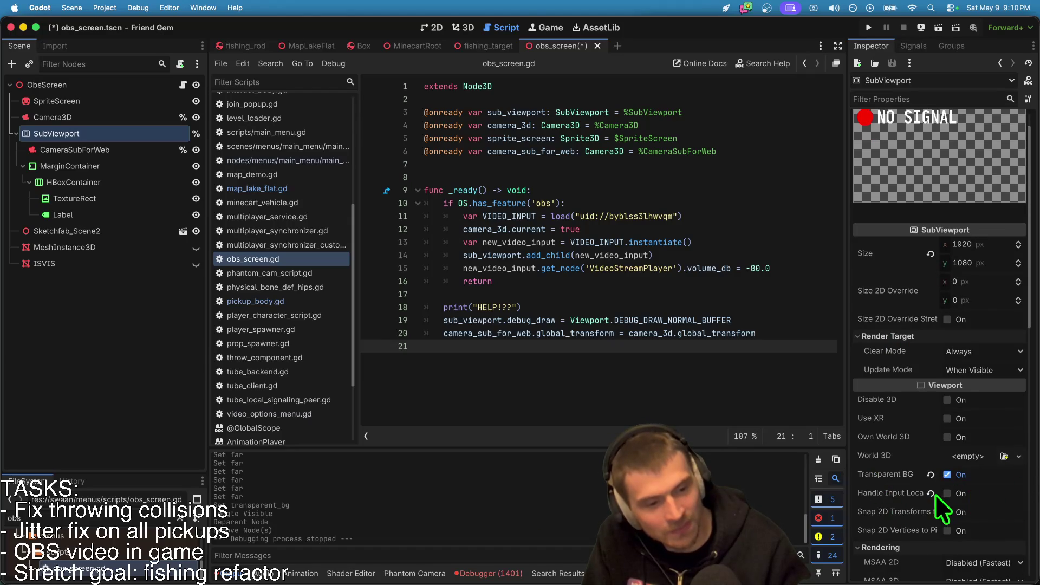
pyautogui.scroll(-5, 935, 494)
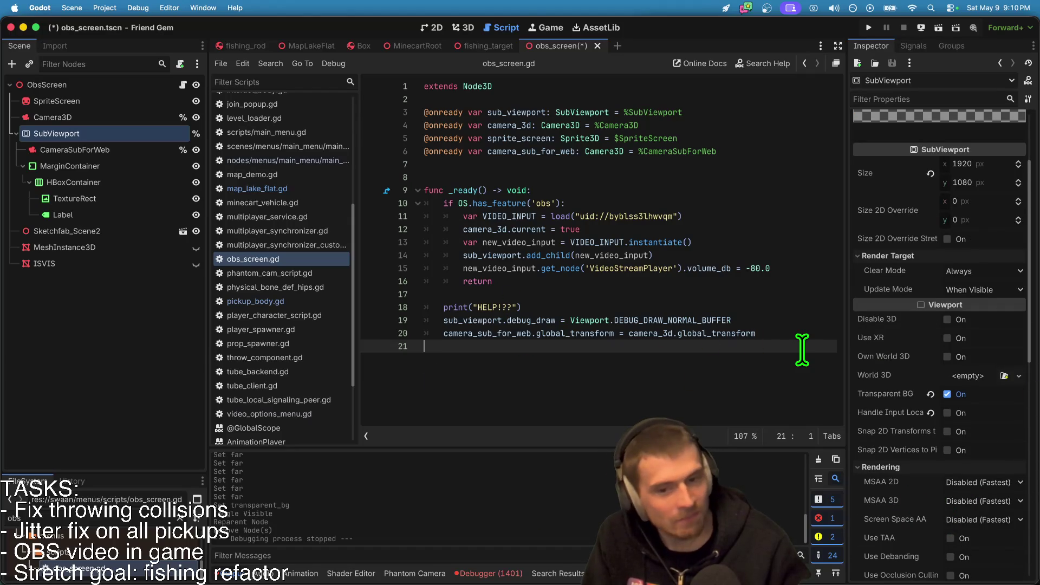
pyautogui.press('Up')
pyautogui.press('Up')
pyautogui.press('Return')
pyautogui.press('Up')
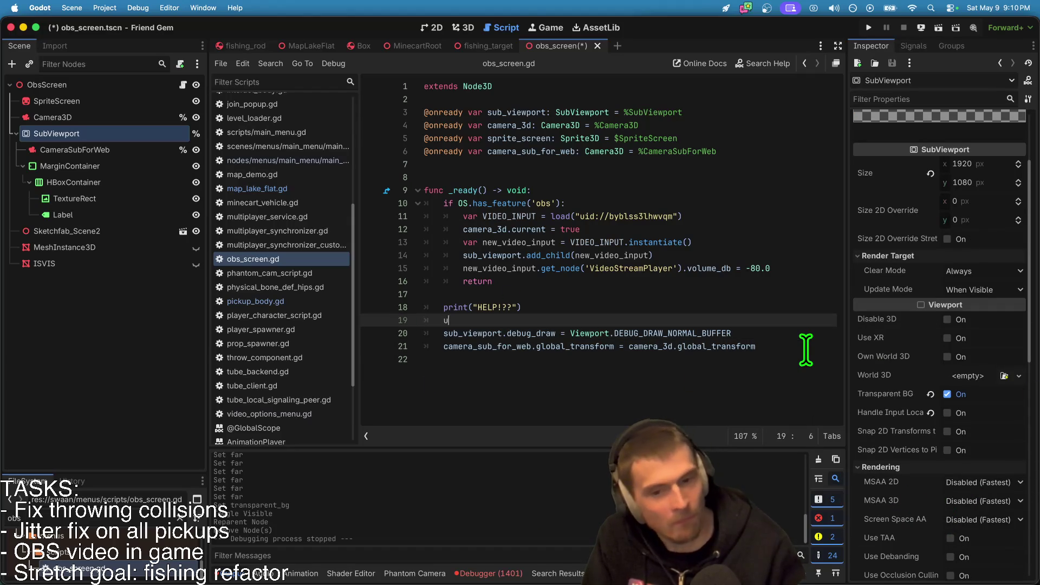
pyautogui.write('sub_viewport.')
pyautogui.press('Return')
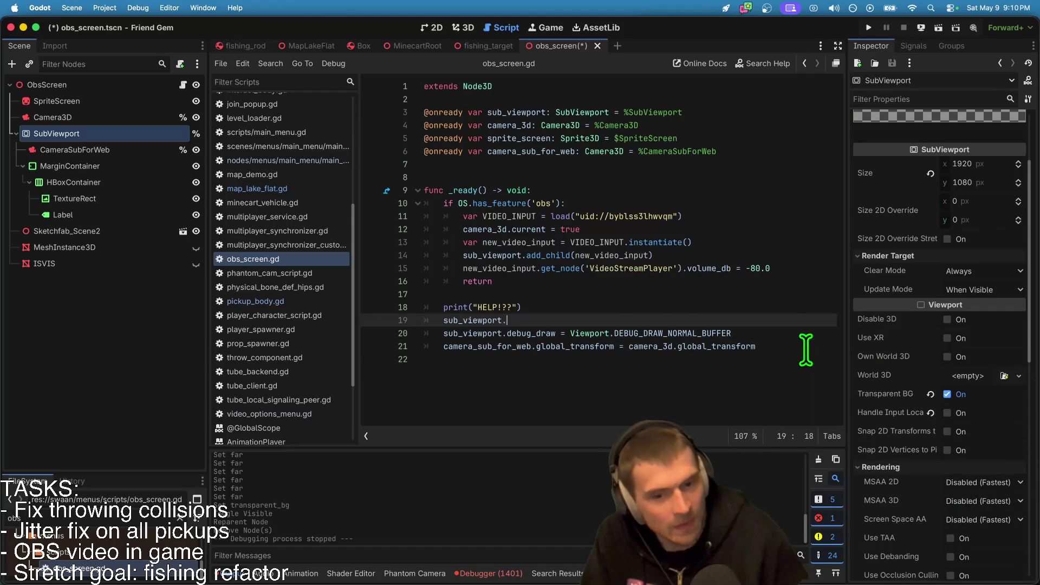
pyautogui.press('Down')
pyautogui.press('super+shift+k')
pyautogui.press('Up')
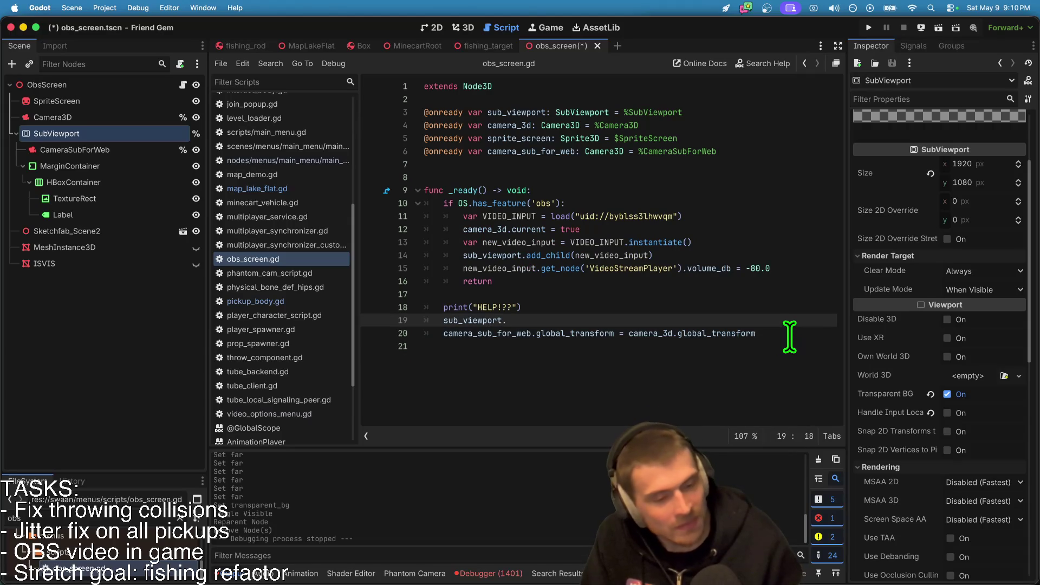
pyautogui.press('Return')
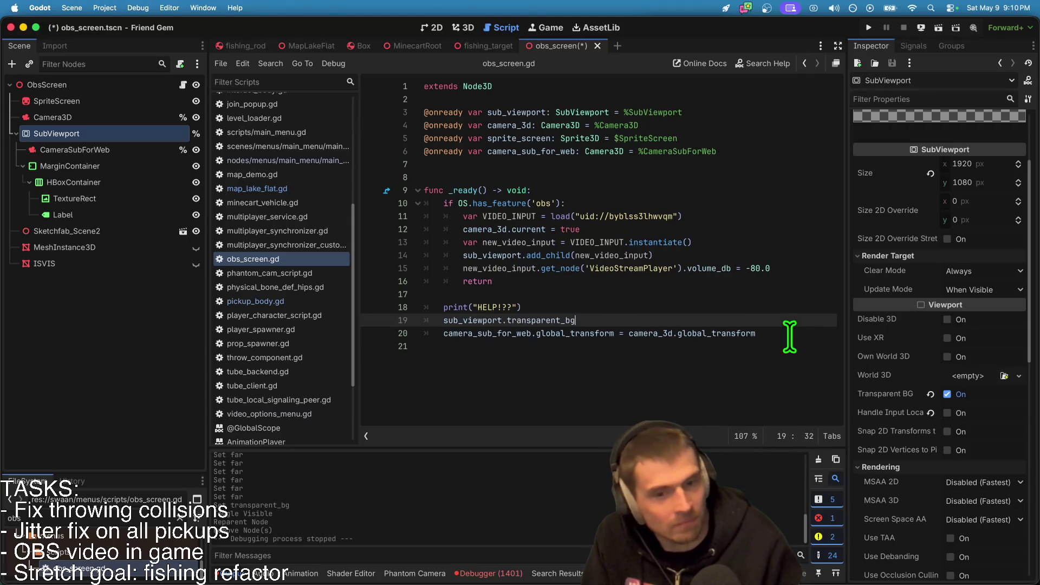
# Add a line setting camera_sub_for_web.far to 8.0.
pyautogui.scroll(-8, 902, 360)
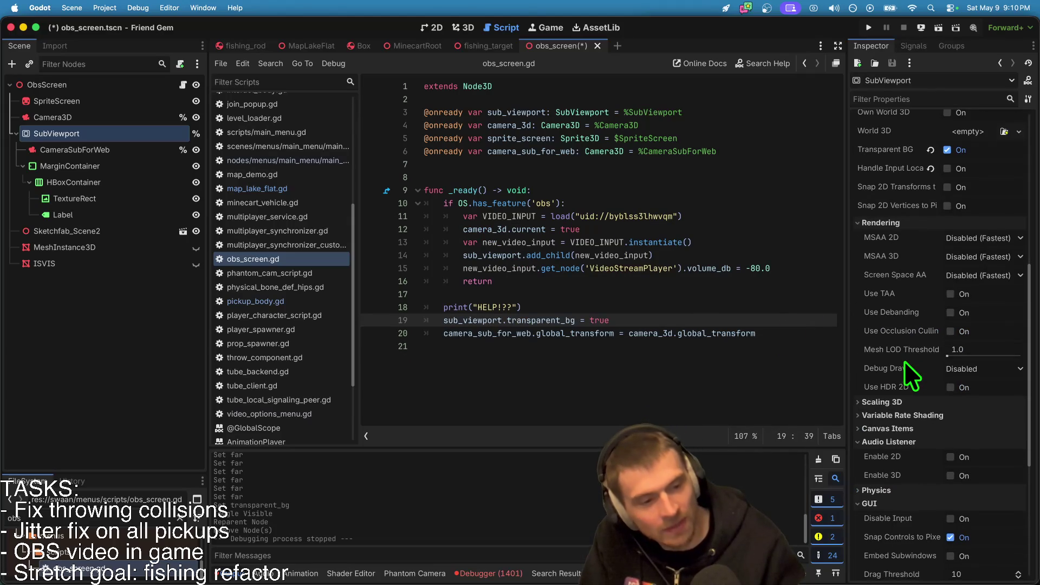
pyautogui.scroll(-7, 957, 533)
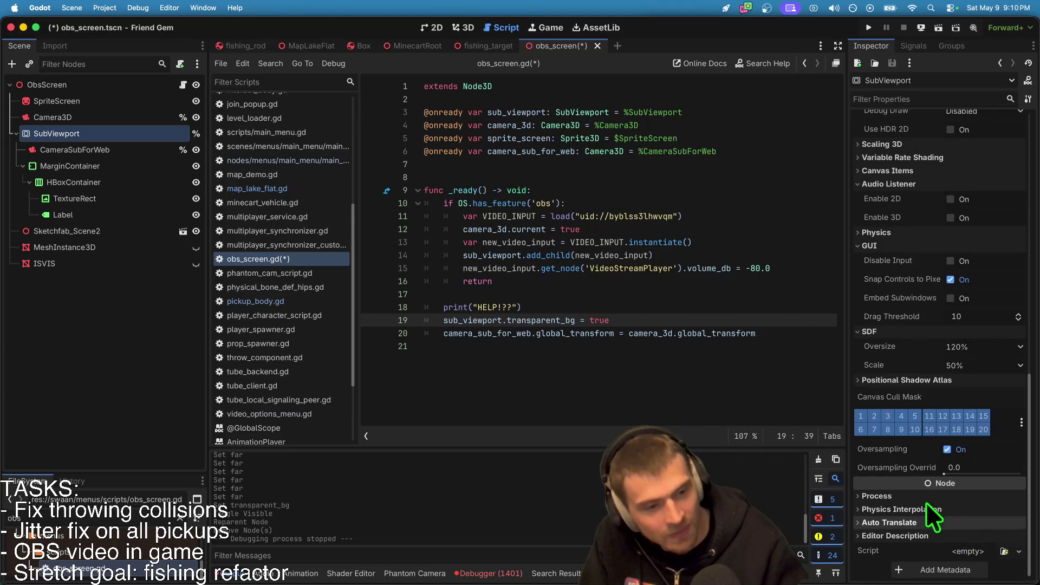
pyautogui.click(53, 153)
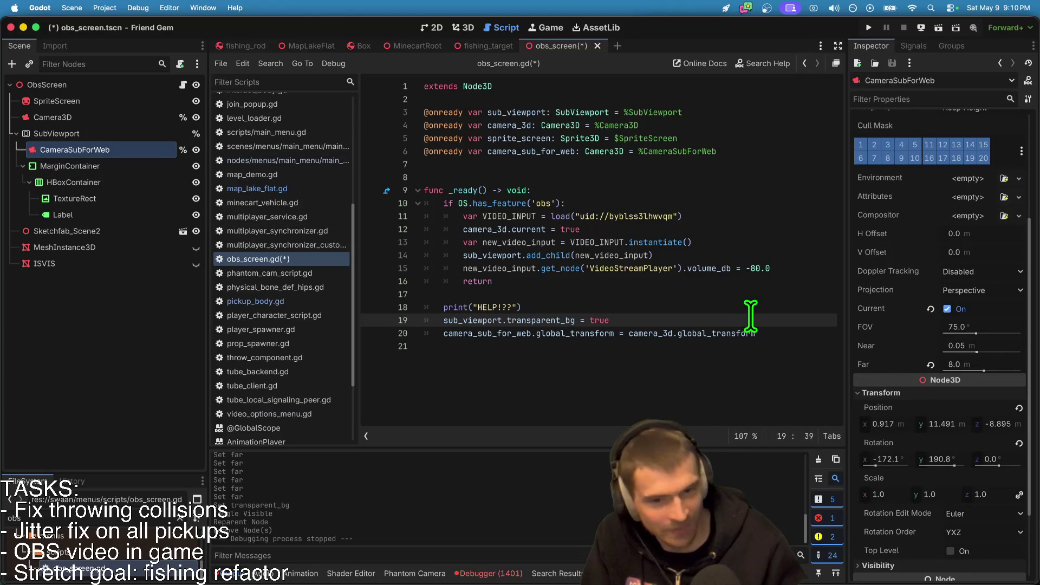
pyautogui.press('Return')
pyautogui.write('cam')
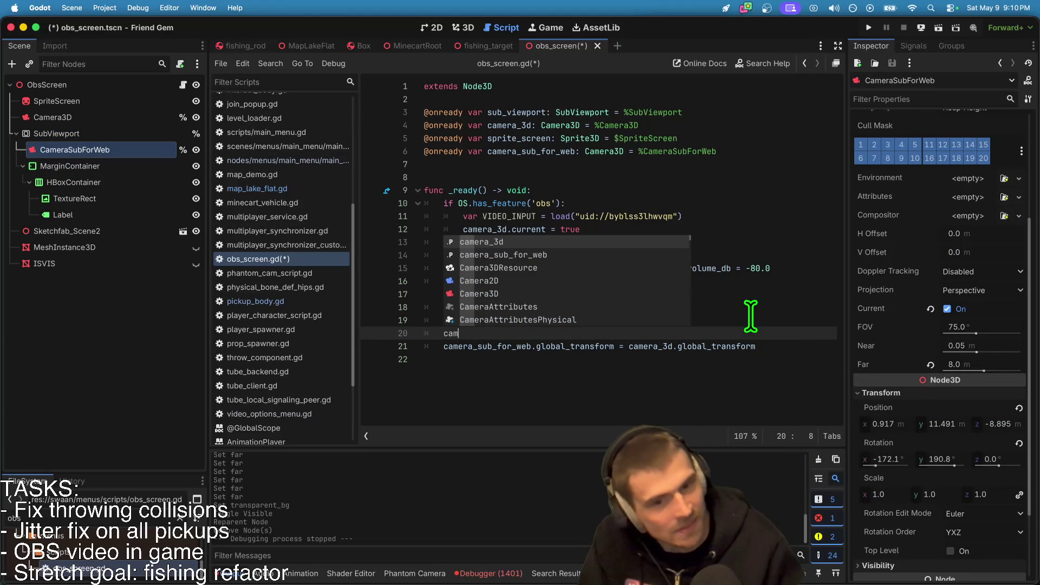
pyautogui.press('Down')
pyautogui.press('Return')
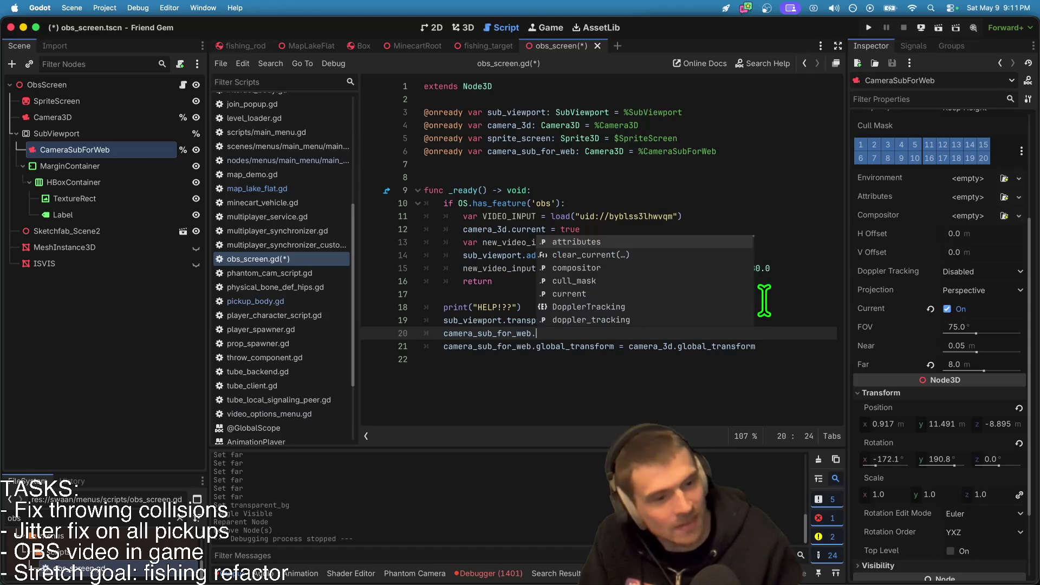
pyautogui.write('far = ')
pyautogui.write('7')
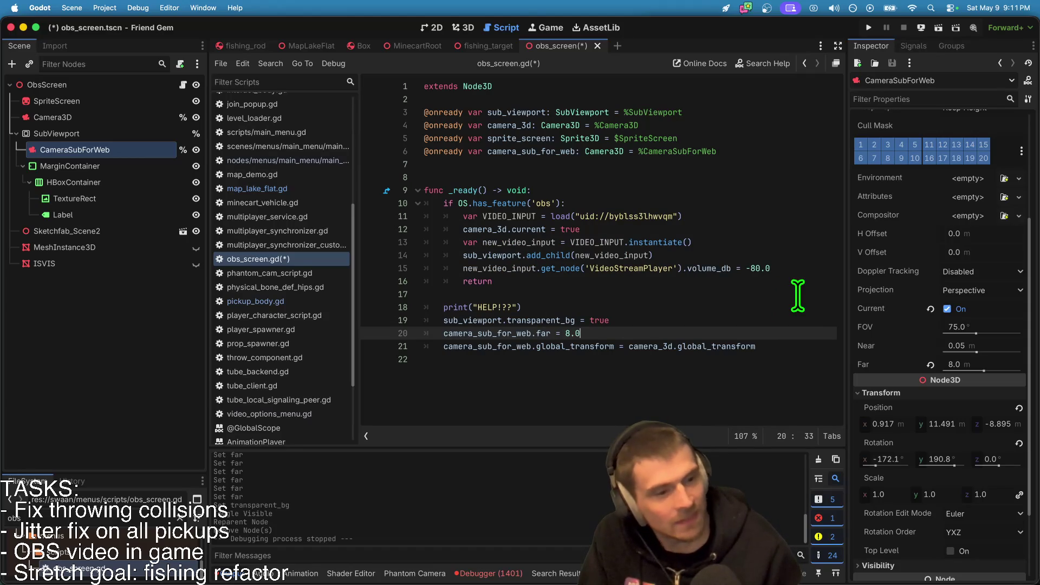
# Delete the HELP print line and save the script.
pyautogui.tripleClick(710, 297)
pyautogui.press('BackSpace')
pyautogui.click(708, 366)
pyautogui.press('Up')
pyautogui.hotkey('ctrl', 's')
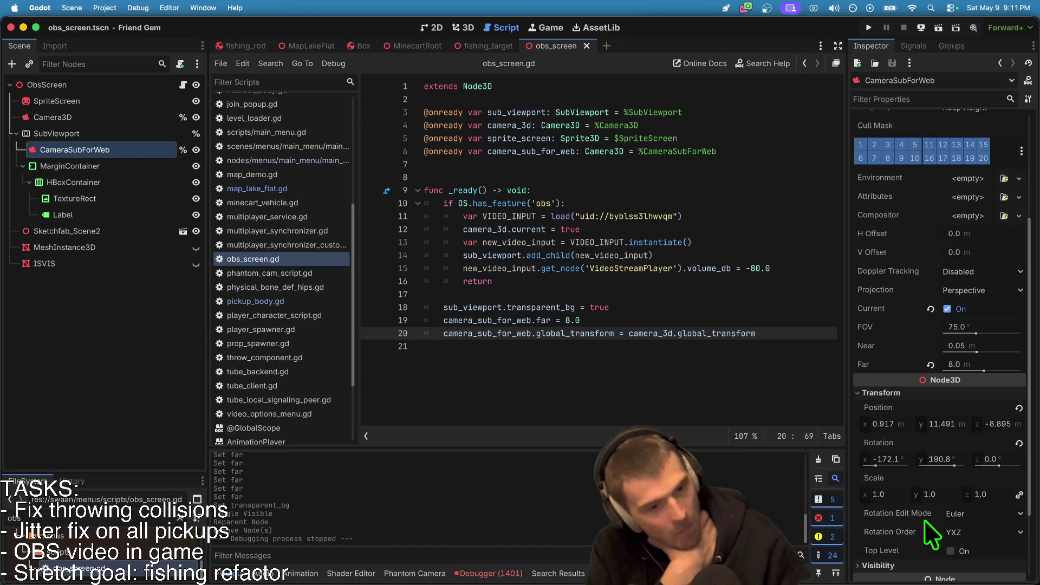
# Revert CameraSubForWeb's Rotation in the Inspector to 0, 0, 0.
pyautogui.moveTo(1017, 535)
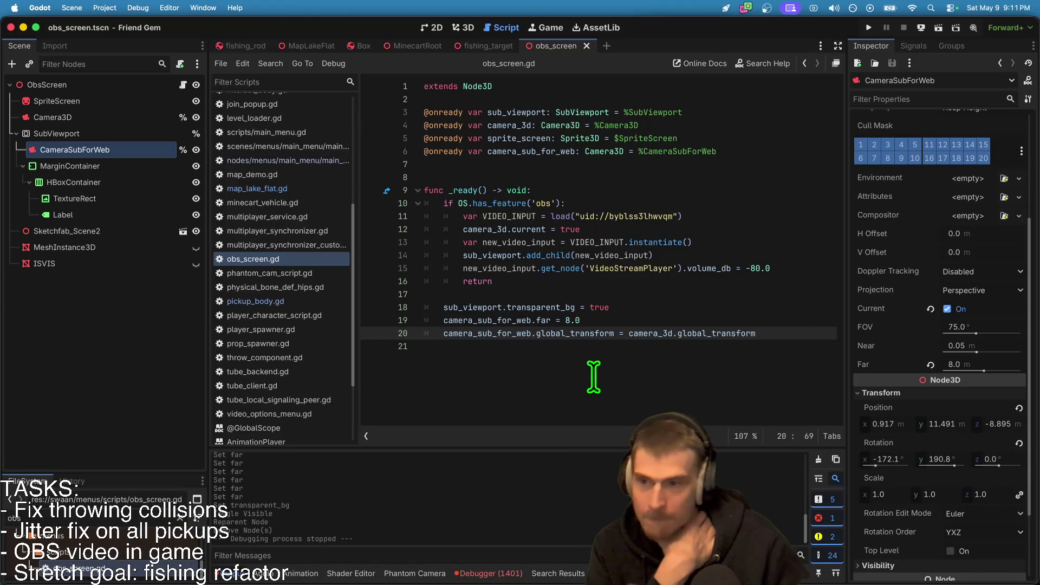
pyautogui.click(1019, 443)
pyautogui.scroll(2, 963, 509)
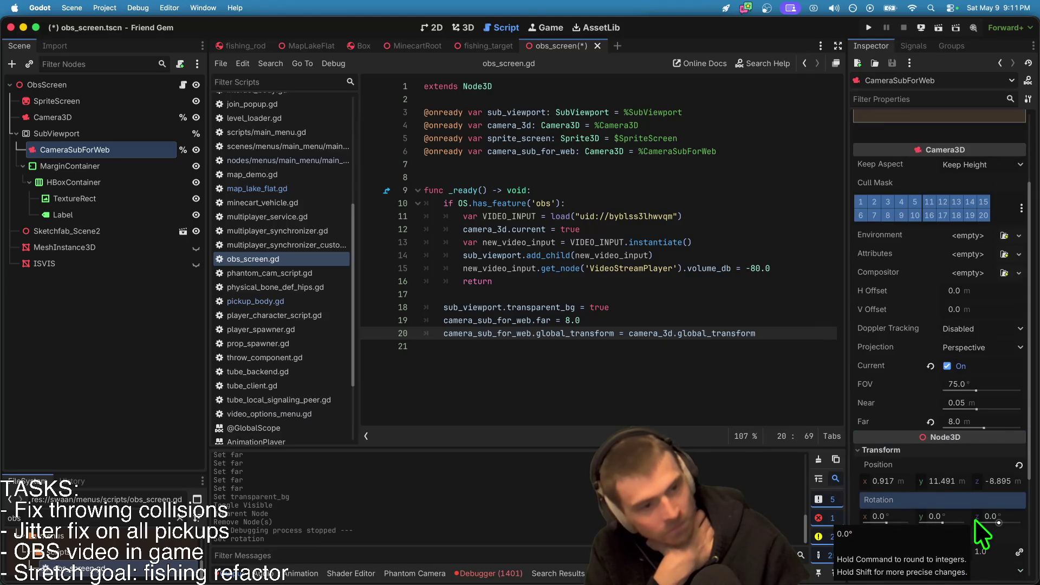
pyautogui.scroll(3, 974, 519)
pyautogui.scroll(1, 974, 519)
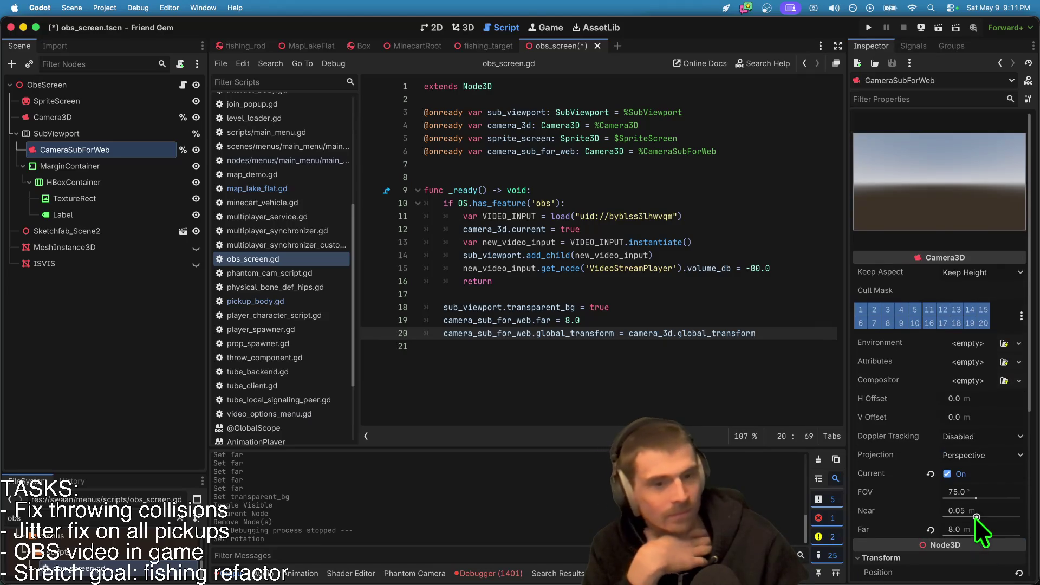
pyautogui.scroll(-1, 975, 516)
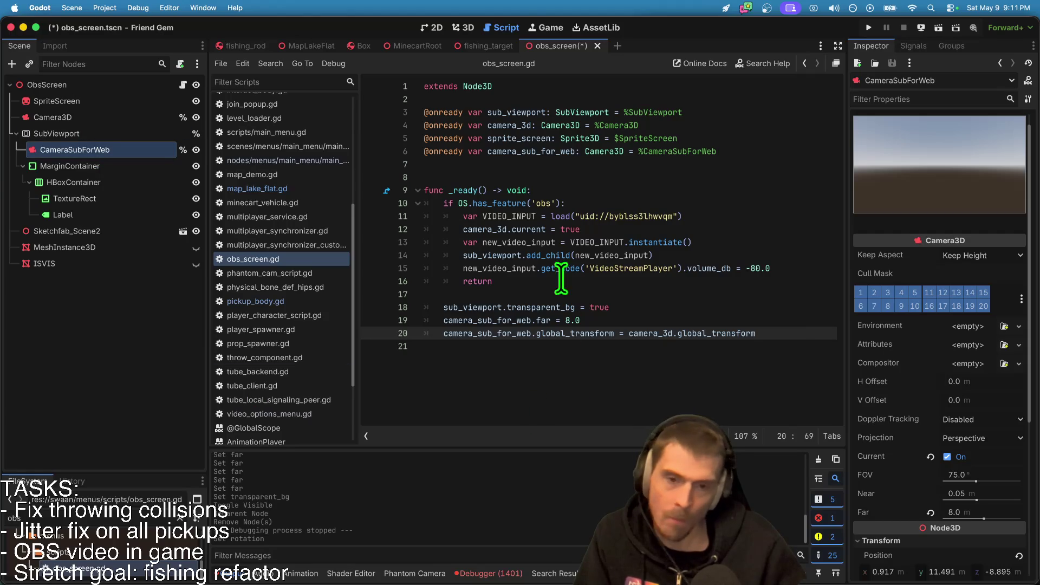
# Save obs_screen.gd and the scene from the 3D view, then run the project.
pyautogui.click(512, 229)
pyautogui.click(608, 409)
pyautogui.hotkey('ctrl', 's')
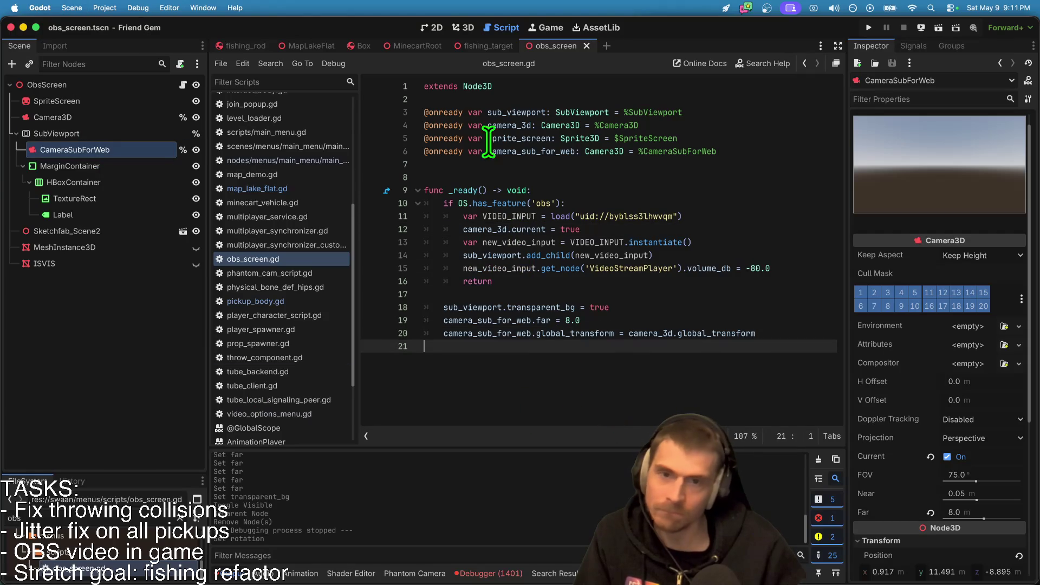
pyautogui.click(464, 30)
pyautogui.hotkey('ctrl', 's')
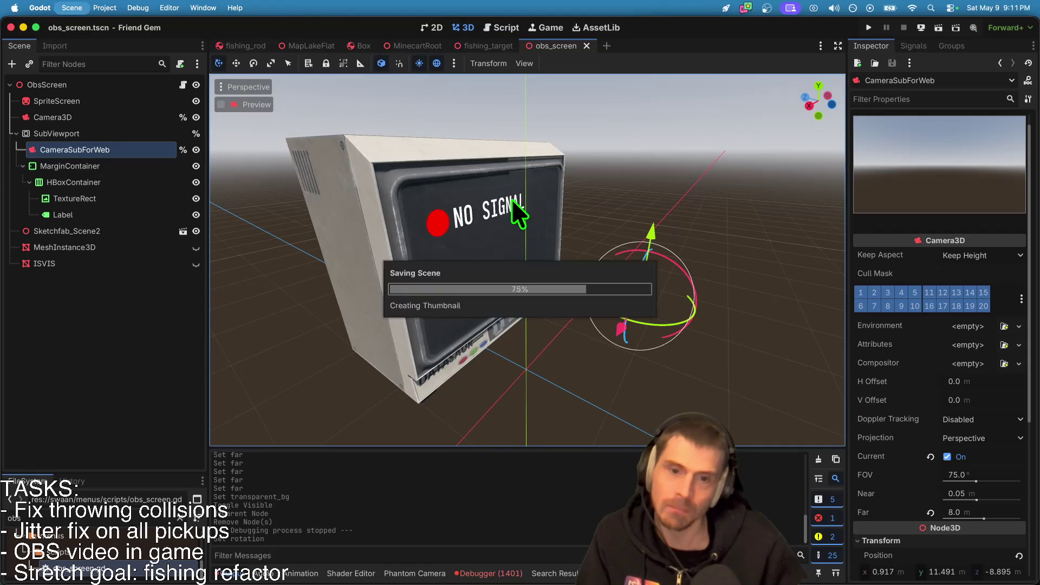
pyautogui.press('super+b')
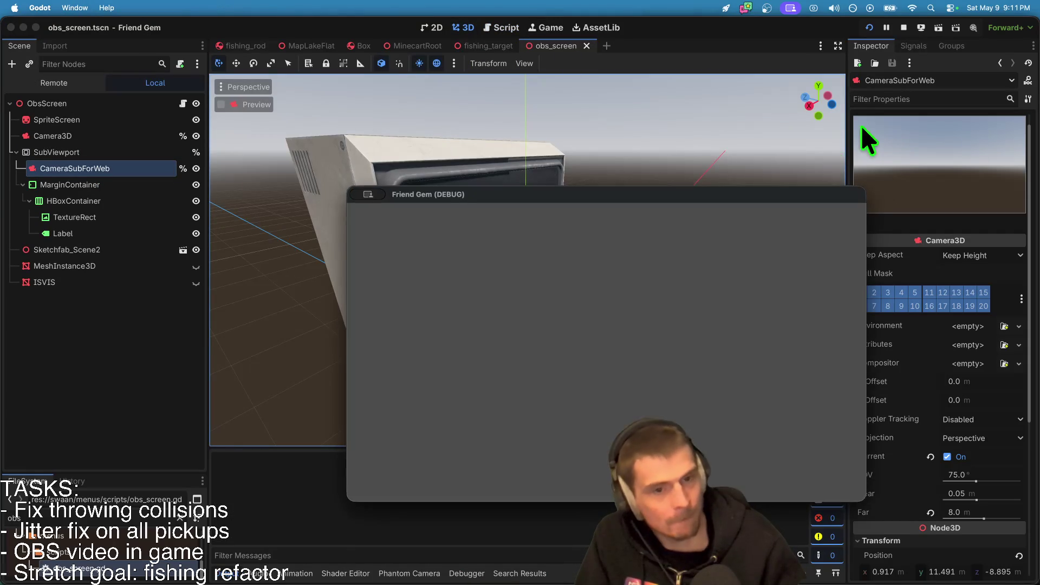
# Arrange the debug game windows and quit the separate Friend Gem app, dismissing its alert.
pyautogui.moveTo(667, 204); pyautogui.dragTo(461, 83)
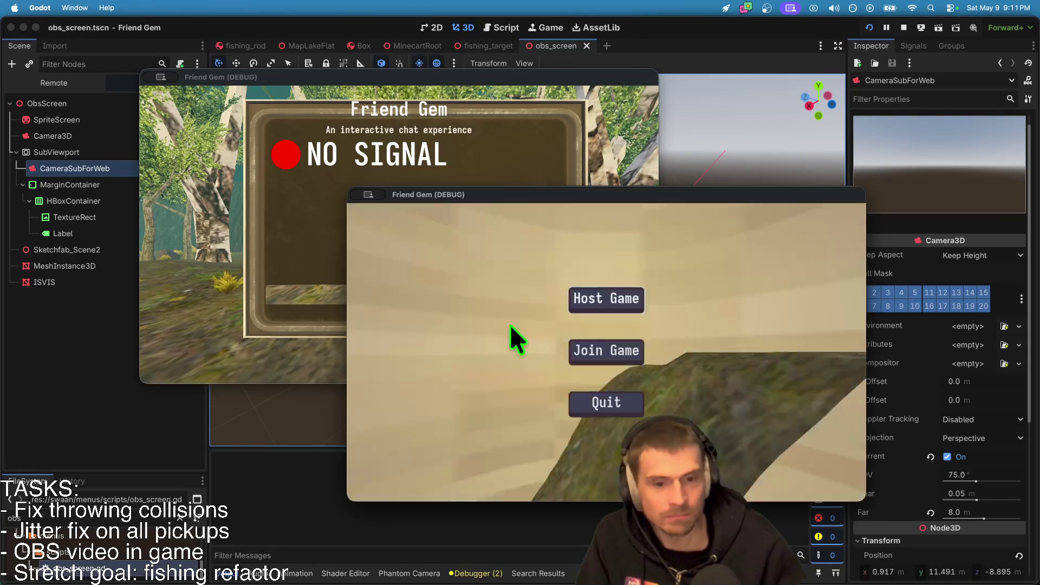
pyautogui.press('super+Tab')
pyautogui.press('super+Tab')
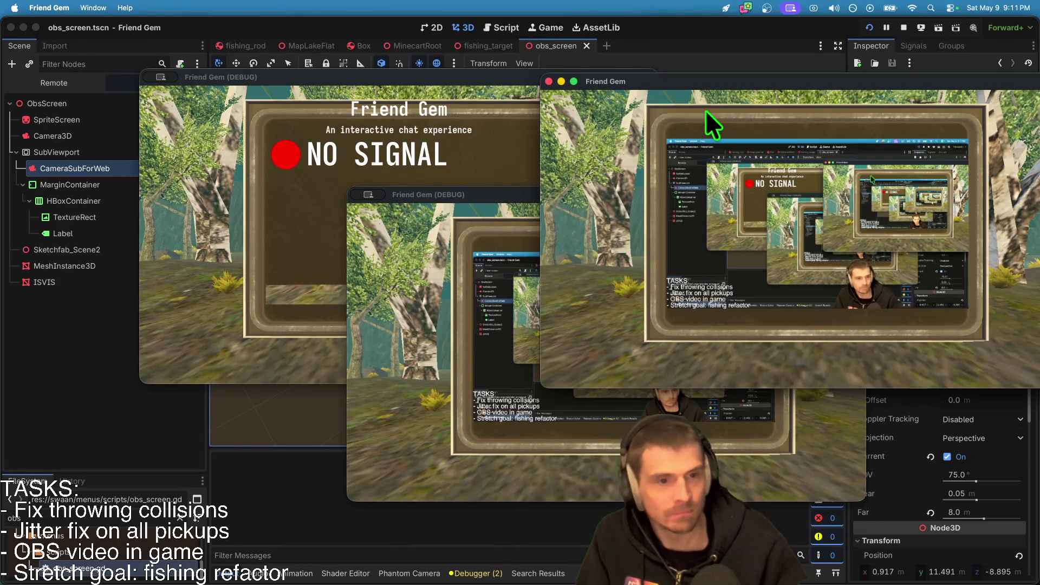
pyautogui.moveTo(701, 83)
pyautogui.mouseDown()
pyautogui.moveTo(322, 385)
pyautogui.moveTo(216, 274)
pyautogui.mouseUp()
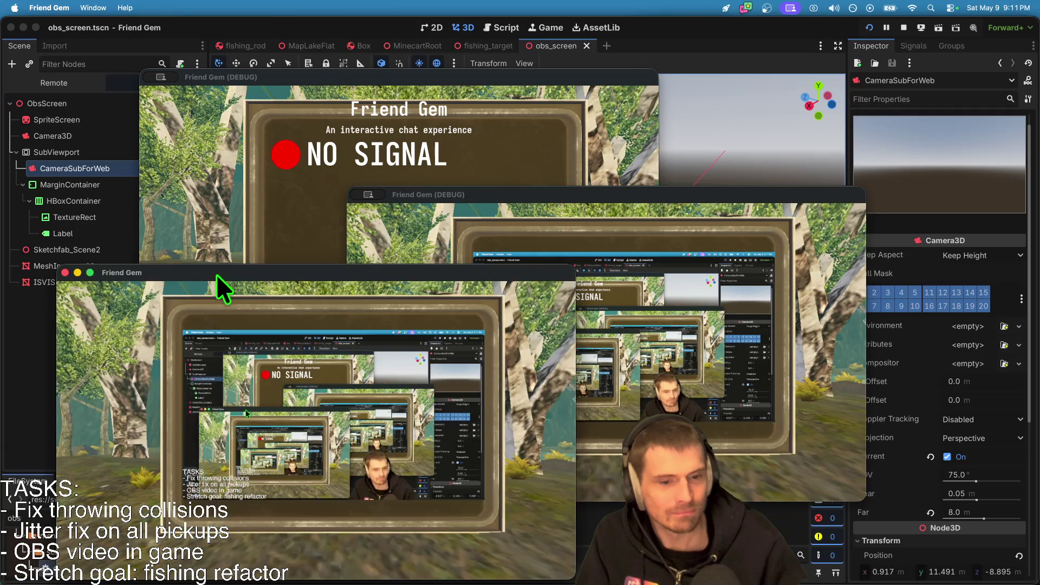
pyautogui.press('super+q')
pyautogui.click(297, 239)
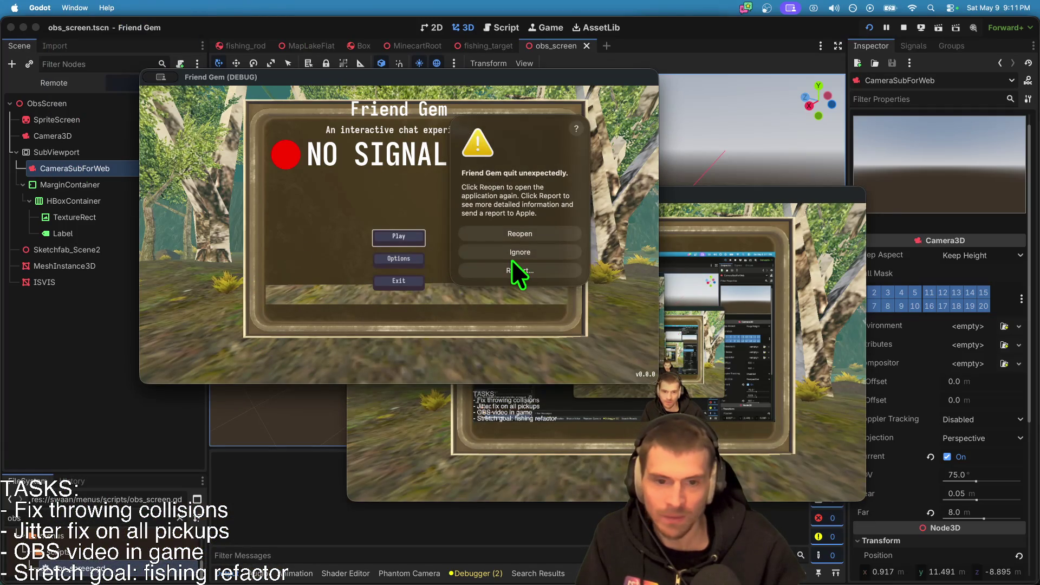
pyautogui.click(512, 260)
# Try joining the listed server via Join Game and acknowledge the failed join.
pyautogui.click(400, 238)
pyautogui.click(404, 234)
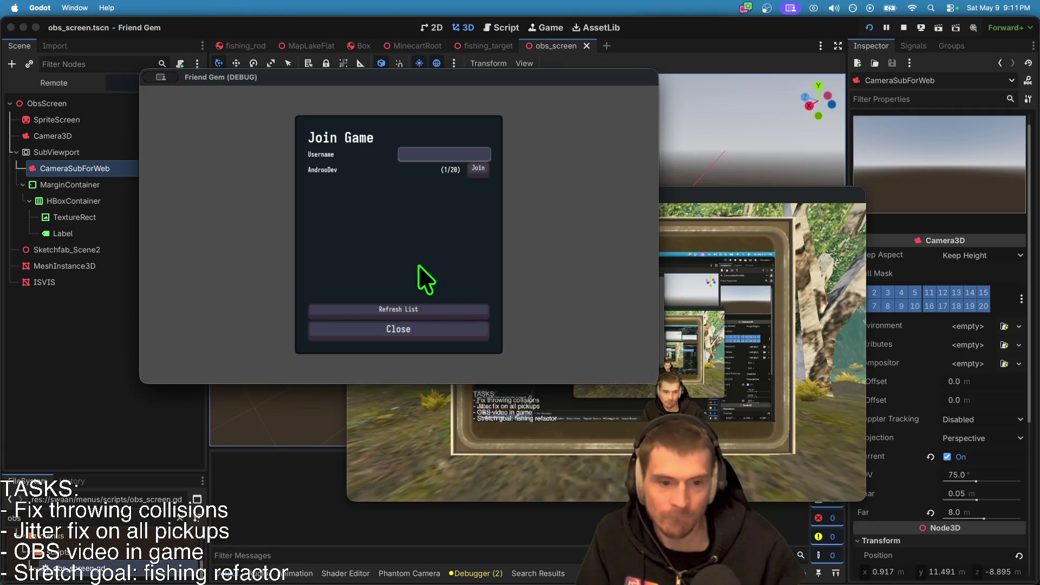
pyautogui.click(478, 168)
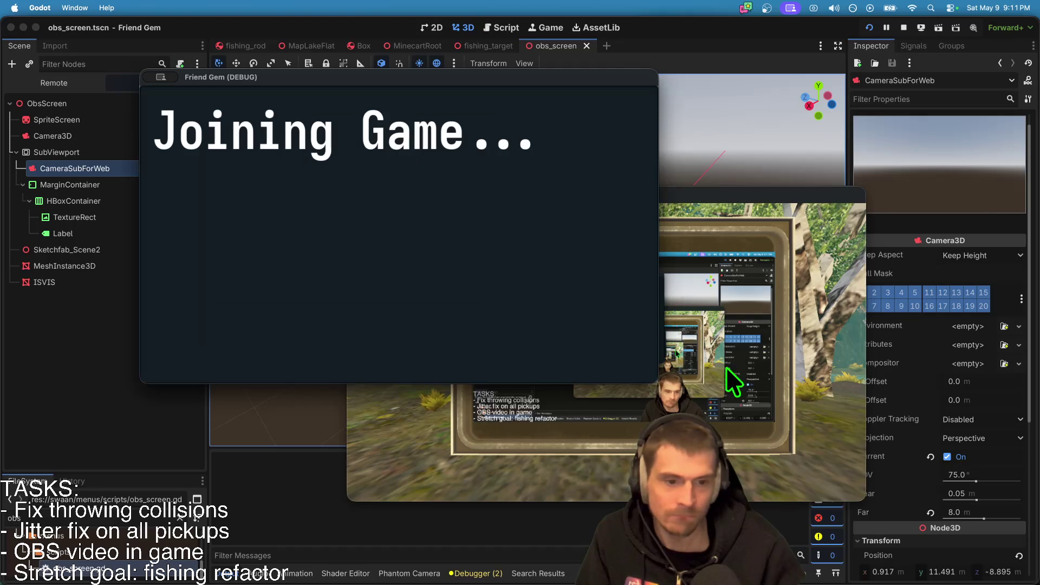
pyautogui.click(728, 379)
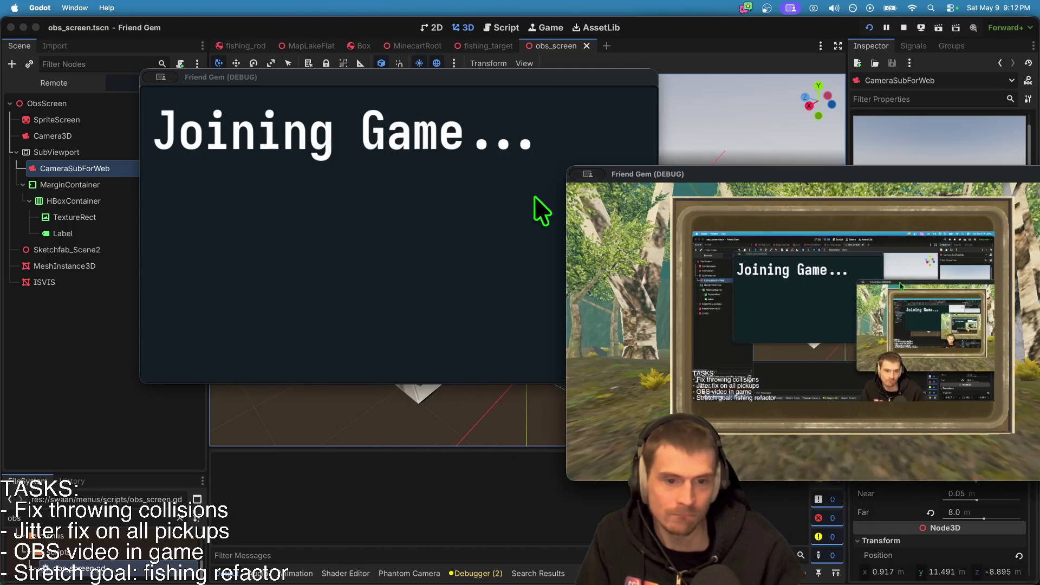
pyautogui.click(405, 218)
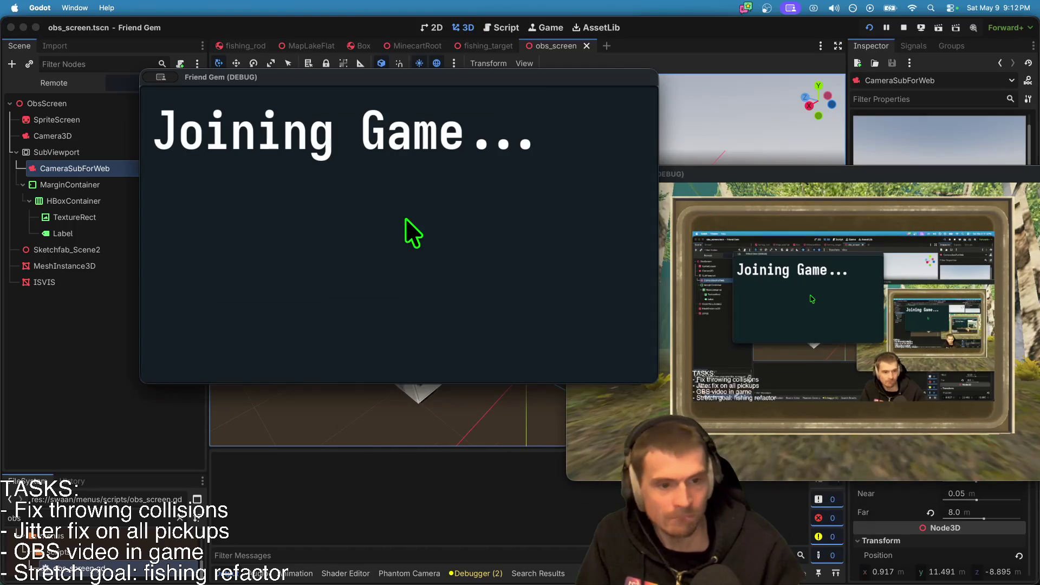
pyautogui.click(808, 386)
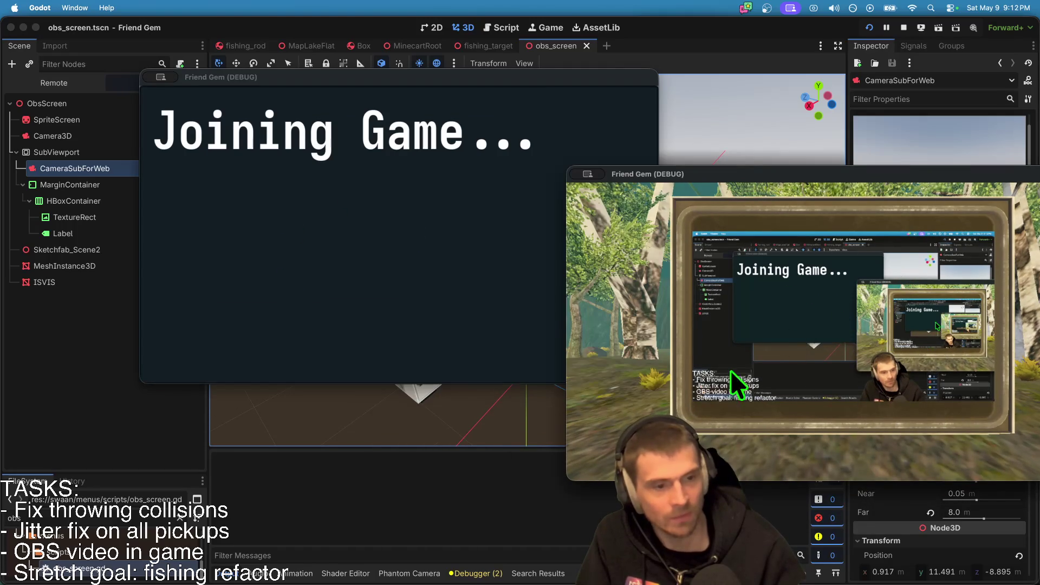
pyautogui.click(405, 248)
pyautogui.click(406, 248)
# Close the second debug window and stop the running game.
pyautogui.click(841, 343)
pyautogui.click(504, 271)
pyautogui.press('super+q')
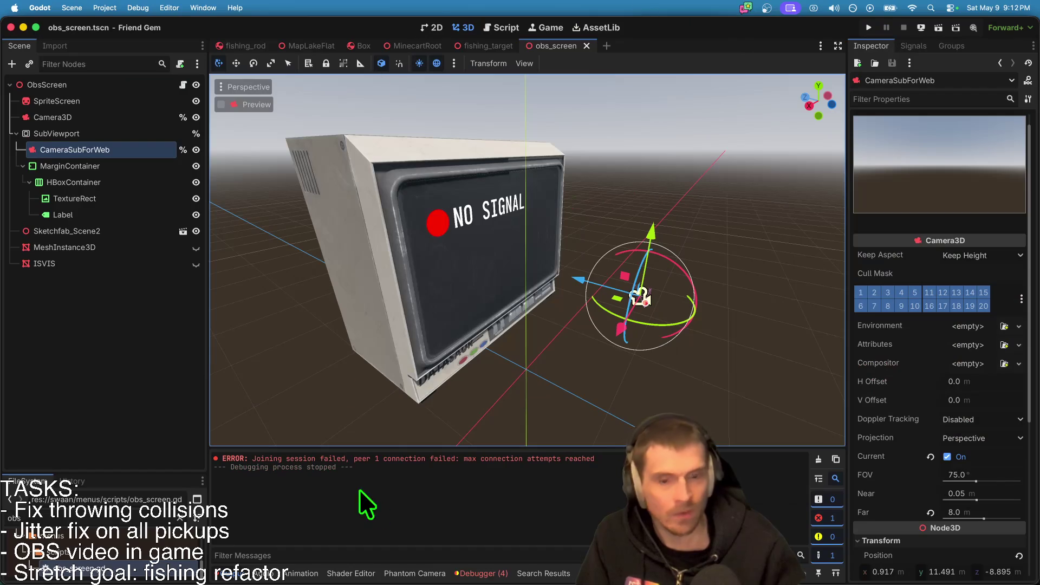
pyautogui.click(105, 8)
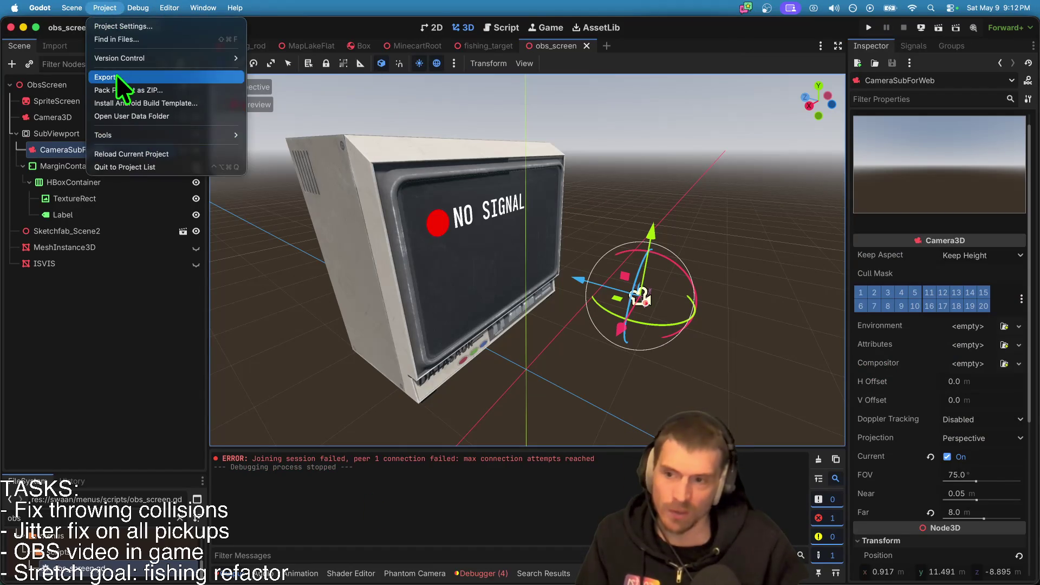
# Export the macOS (Runnable) preset over friend-gem-chat.app, confirming the overwrite.
pyautogui.click(116, 76)
pyautogui.click(216, 109)
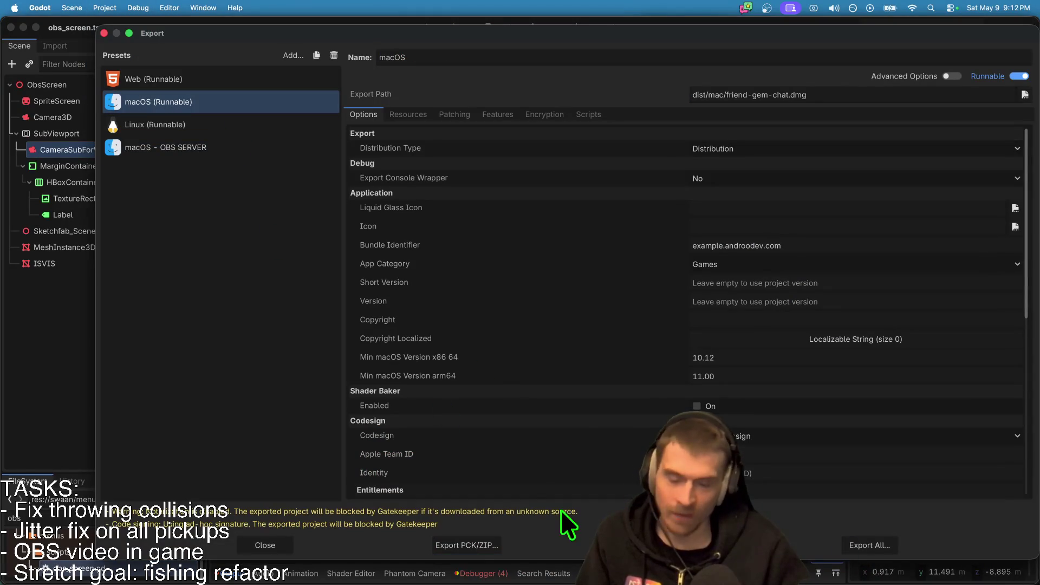
pyautogui.click(672, 545)
pyautogui.click(358, 176)
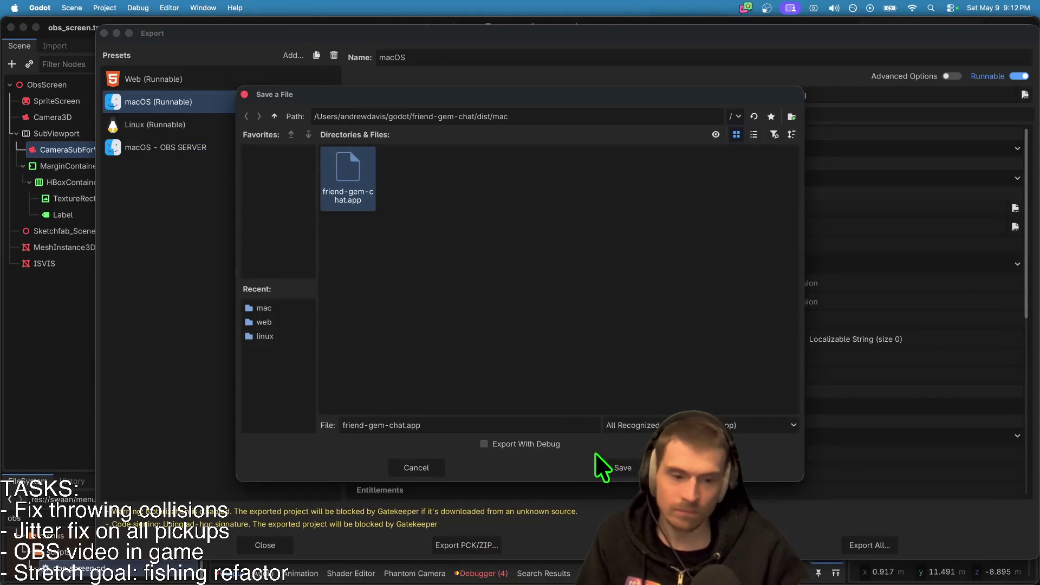
pyautogui.click(621, 466)
pyautogui.click(590, 314)
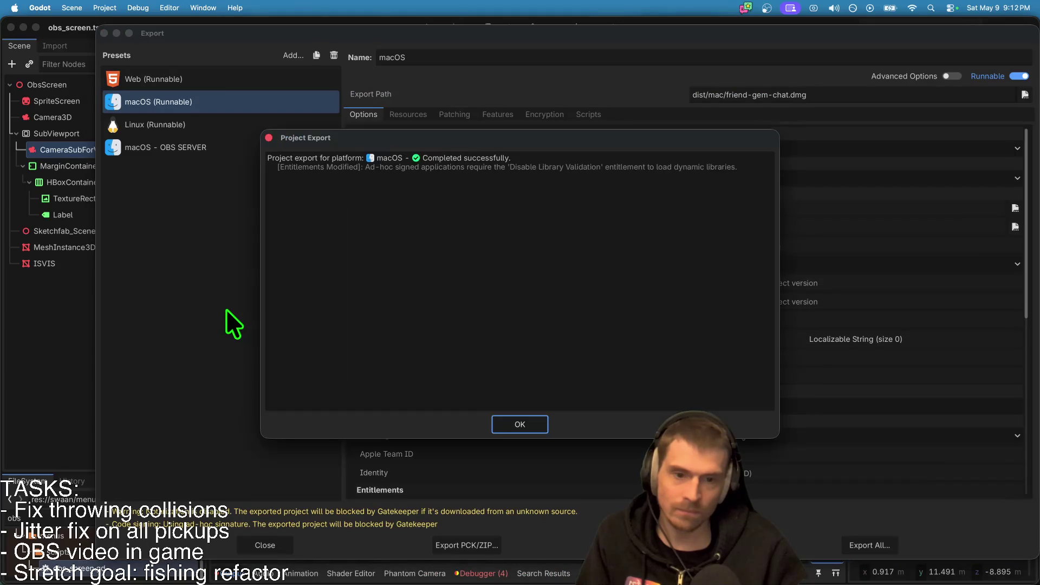
pyautogui.press('Return')
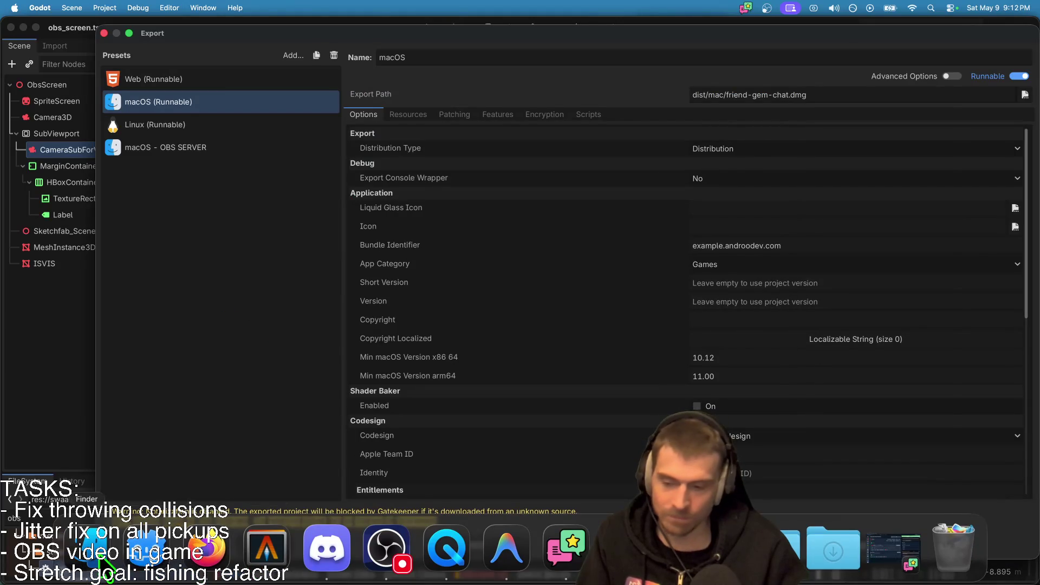
pyautogui.click(204, 554)
pyautogui.click(427, 94)
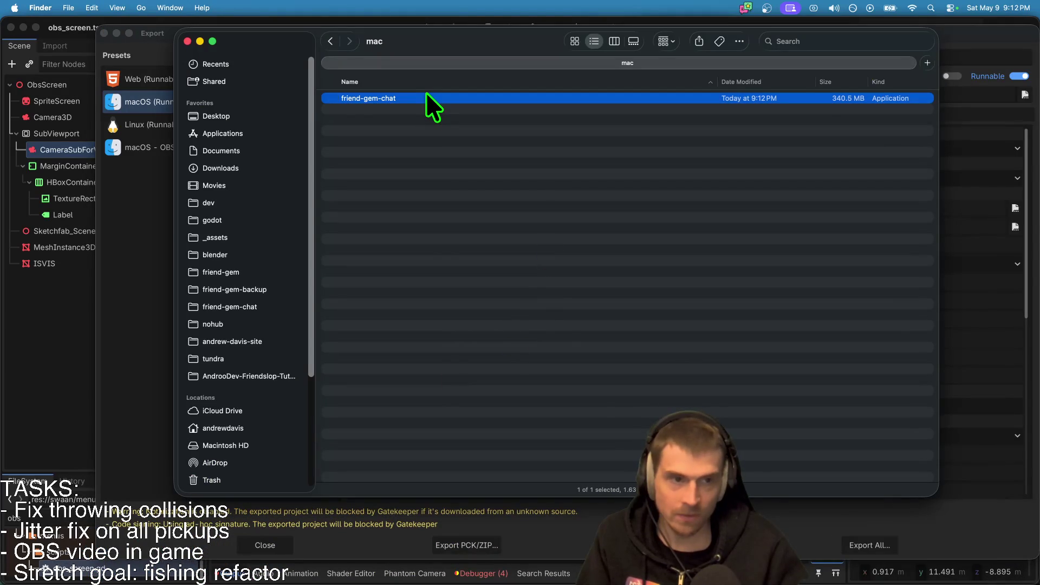
pyautogui.click(417, 114)
pyautogui.click(418, 101)
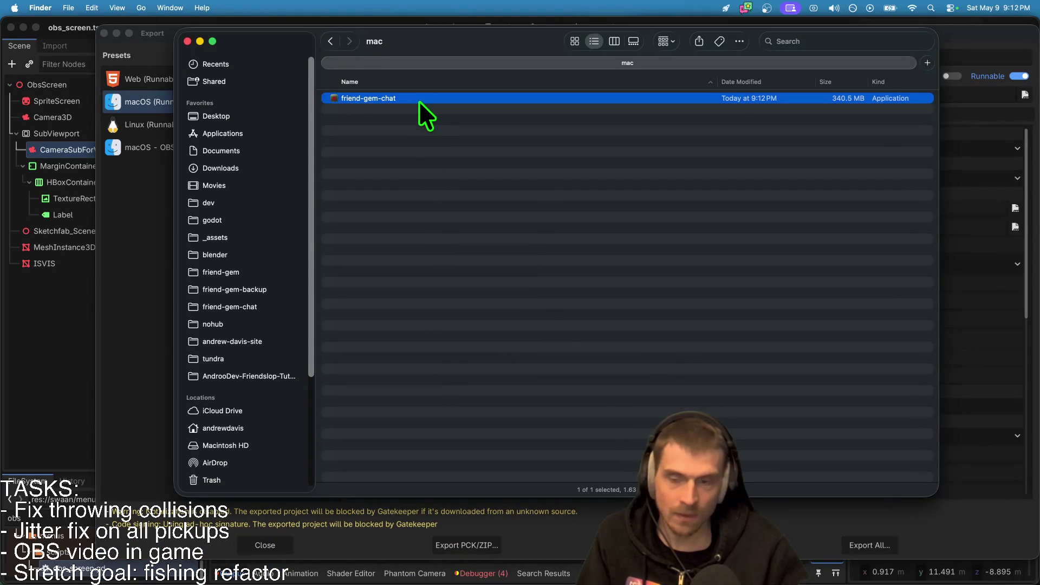
pyautogui.doubleClick(418, 101)
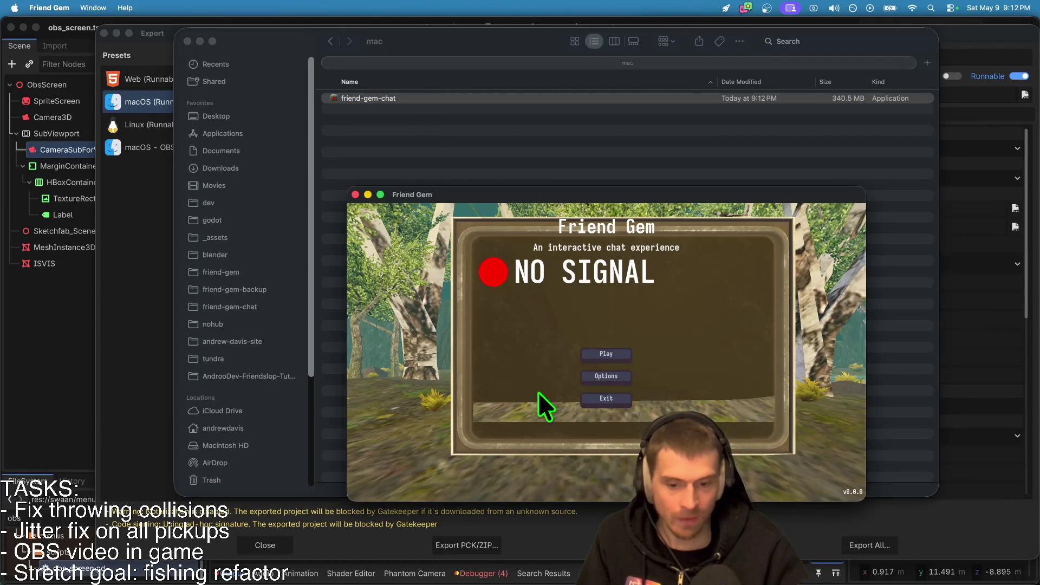
pyautogui.click(588, 355)
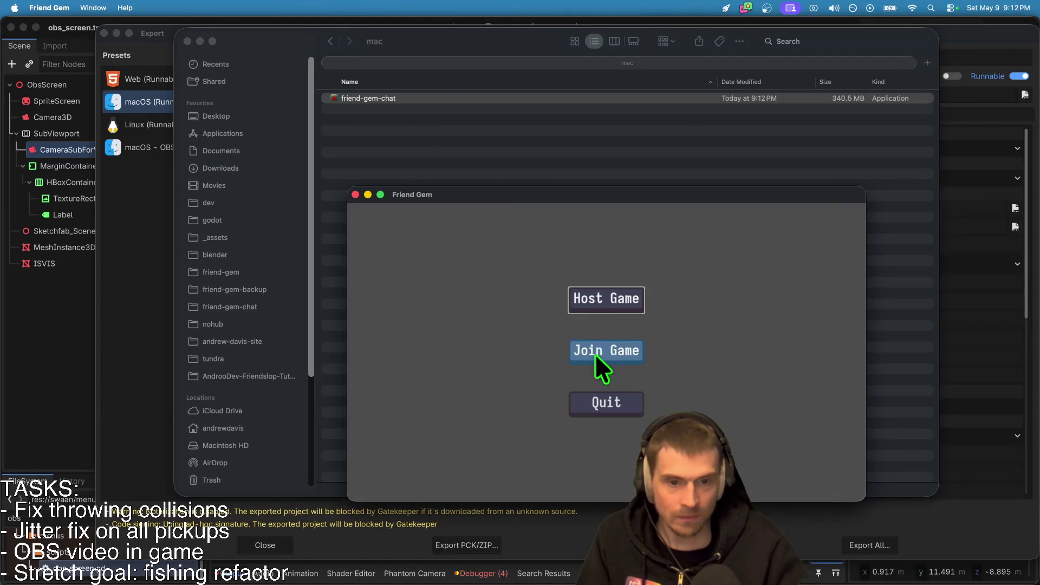
pyautogui.click(600, 298)
pyautogui.click(621, 418)
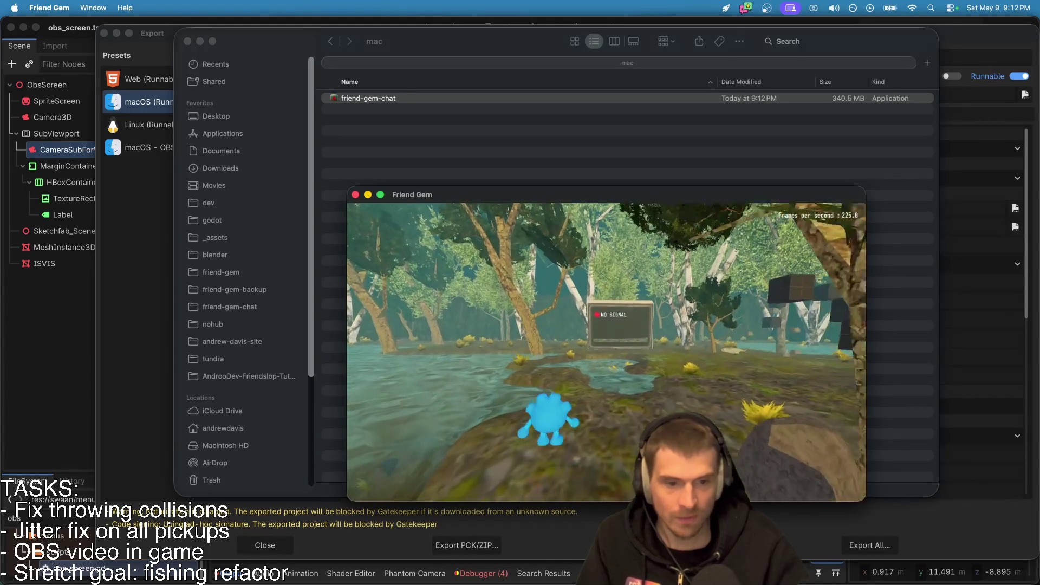
pyautogui.press('super+q')
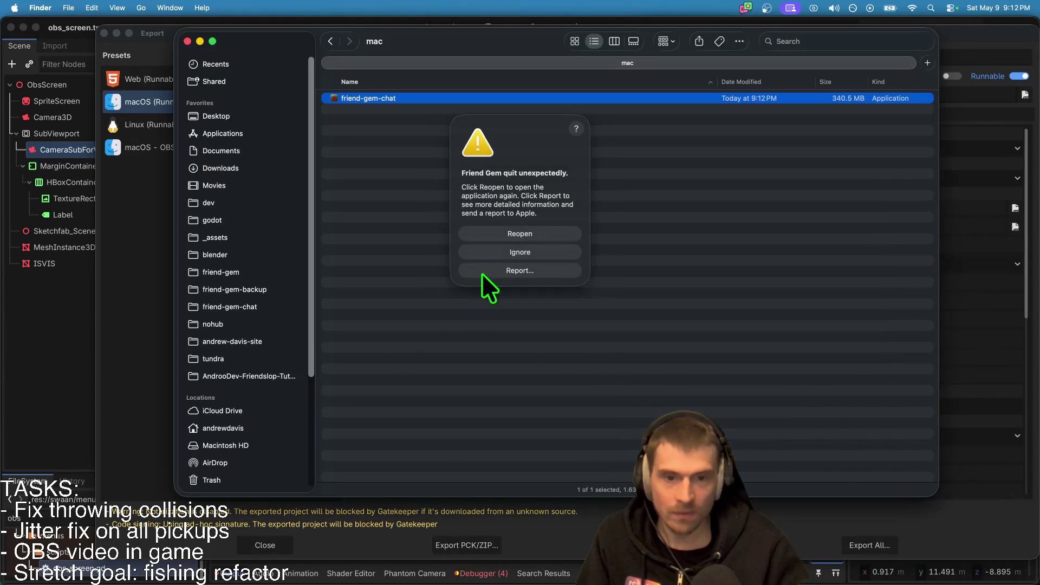
pyautogui.click(495, 254)
pyautogui.click(96, 338)
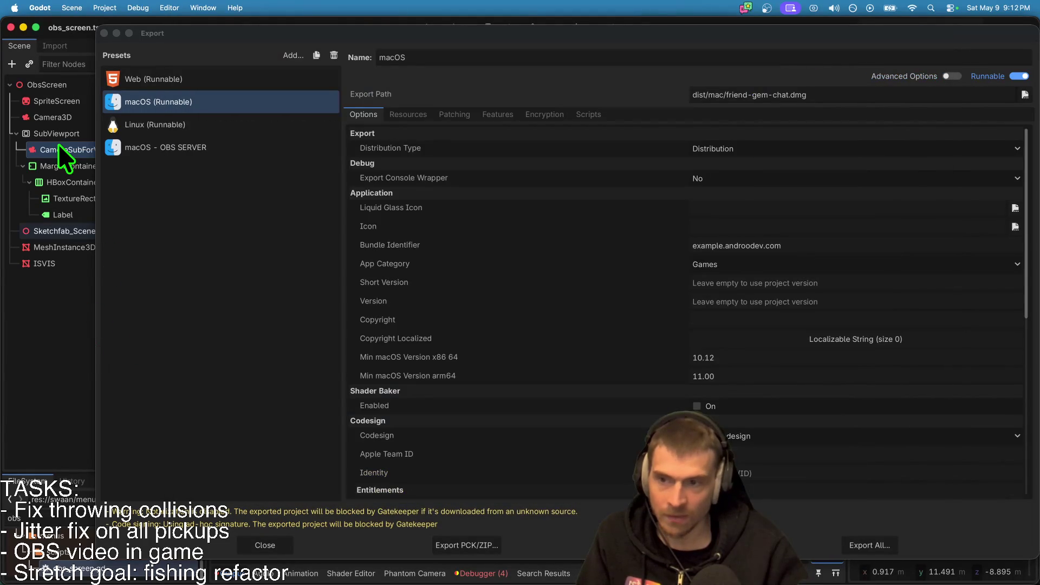
# Give the MarginContainer node a scene-unique name and return to obs_screen.gd.
pyautogui.press('Escape')
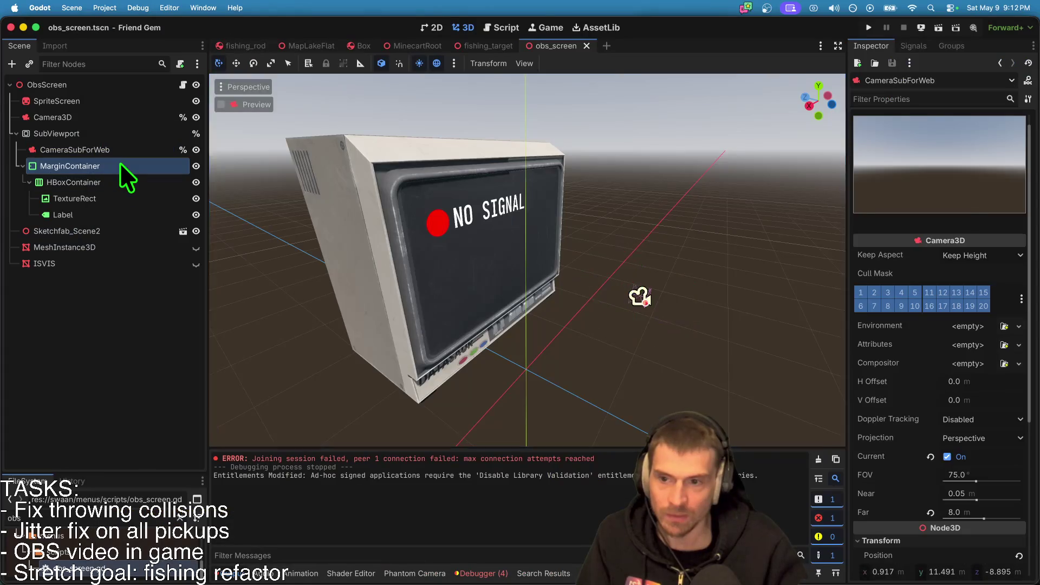
pyautogui.rightClick(120, 165)
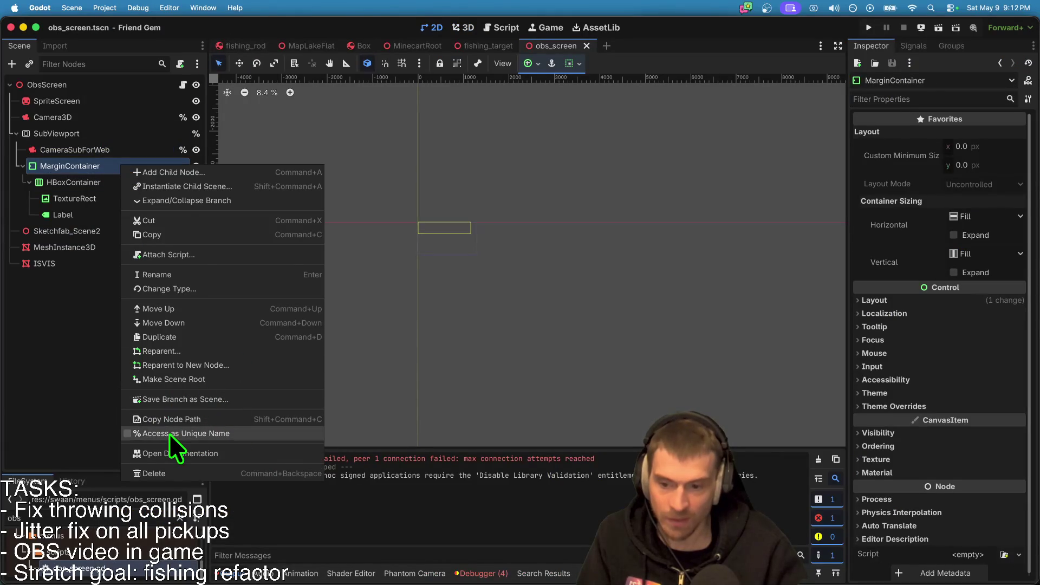
pyautogui.click(169, 433)
pyautogui.click(467, 27)
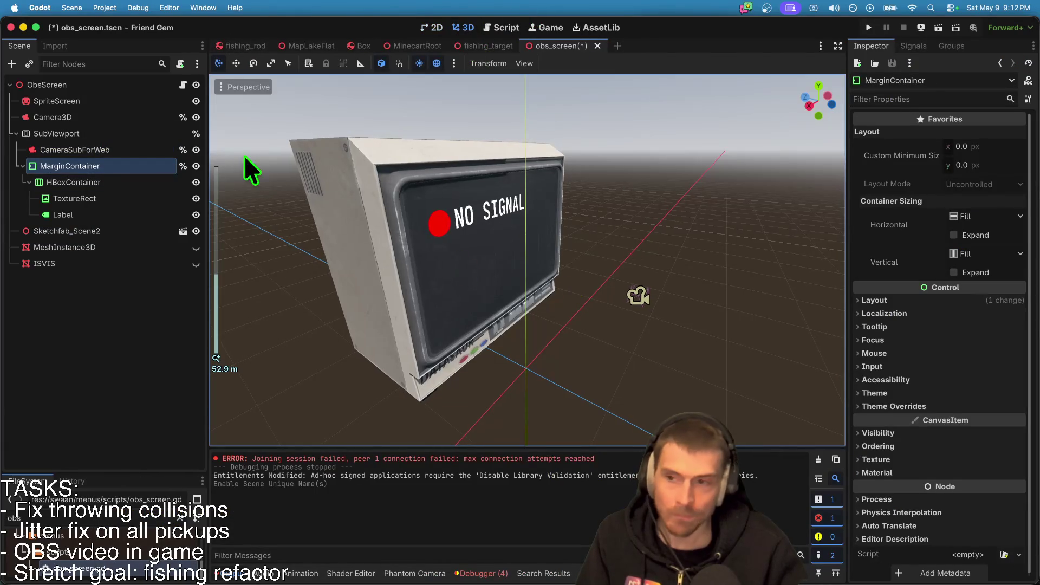
pyautogui.click(184, 86)
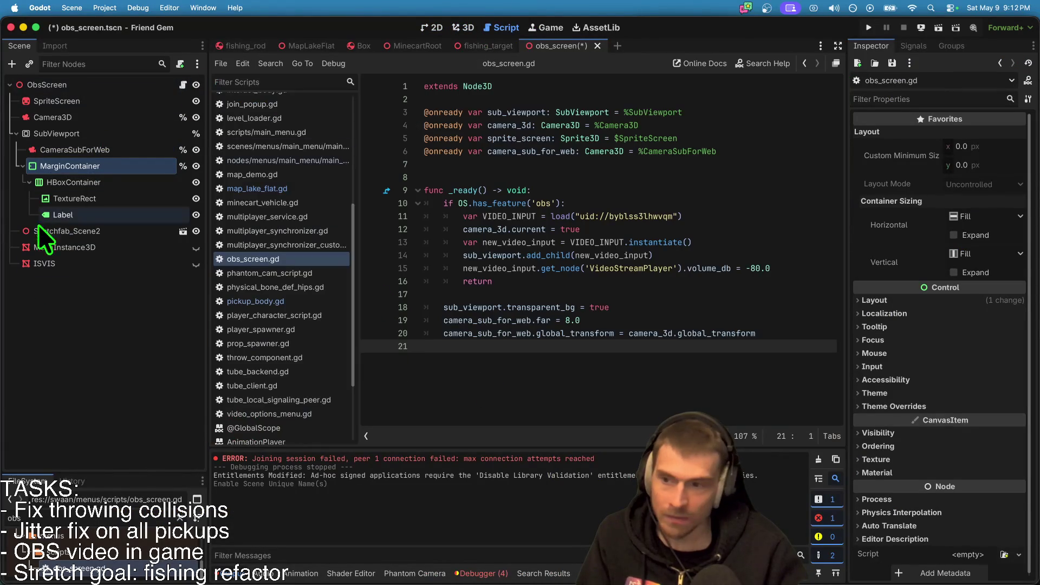
pyautogui.moveTo(93, 165); pyautogui.dragTo(802, 269)
pyautogui.hotkey('ctrl', 'x')
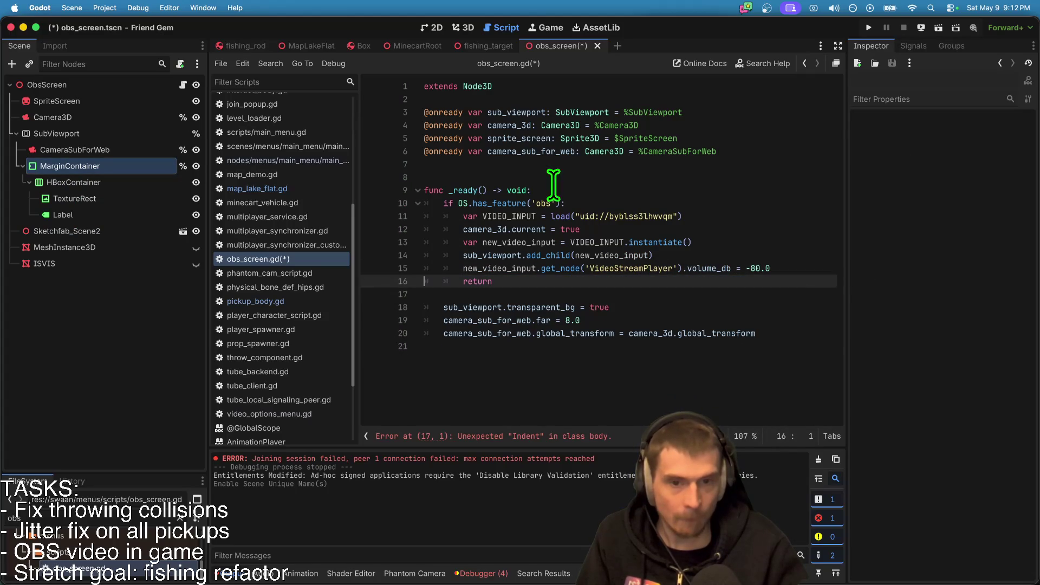
pyautogui.click(550, 164)
pyautogui.hotkey('ctrl', 'v')
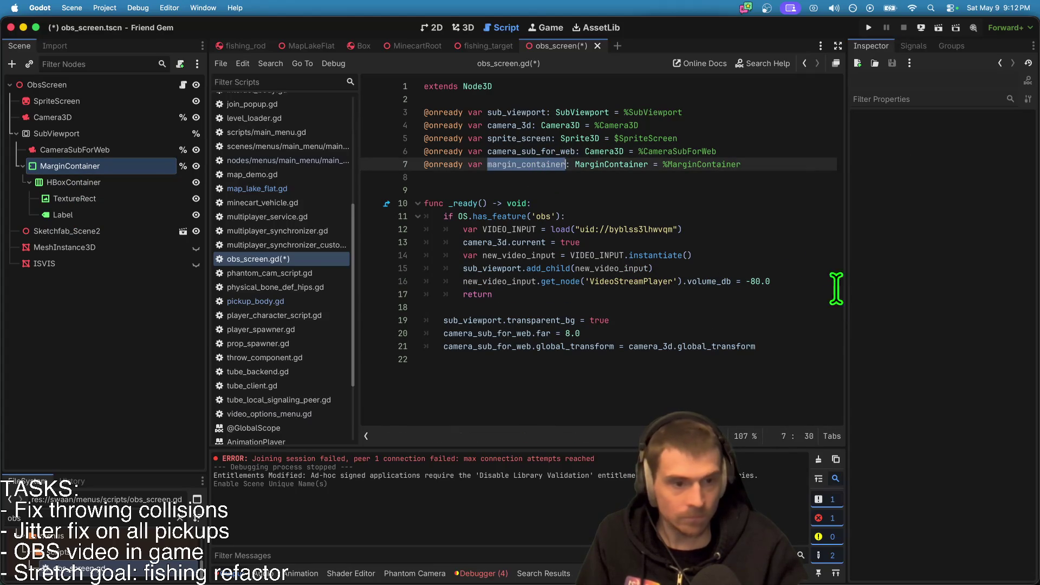
# Add margin_container.hide() first inside the 'obs' branch and save the script.
pyautogui.click(745, 228)
pyautogui.press('Up')
pyautogui.press('Up')
pyautogui.press('Down')
pyautogui.press('Return')
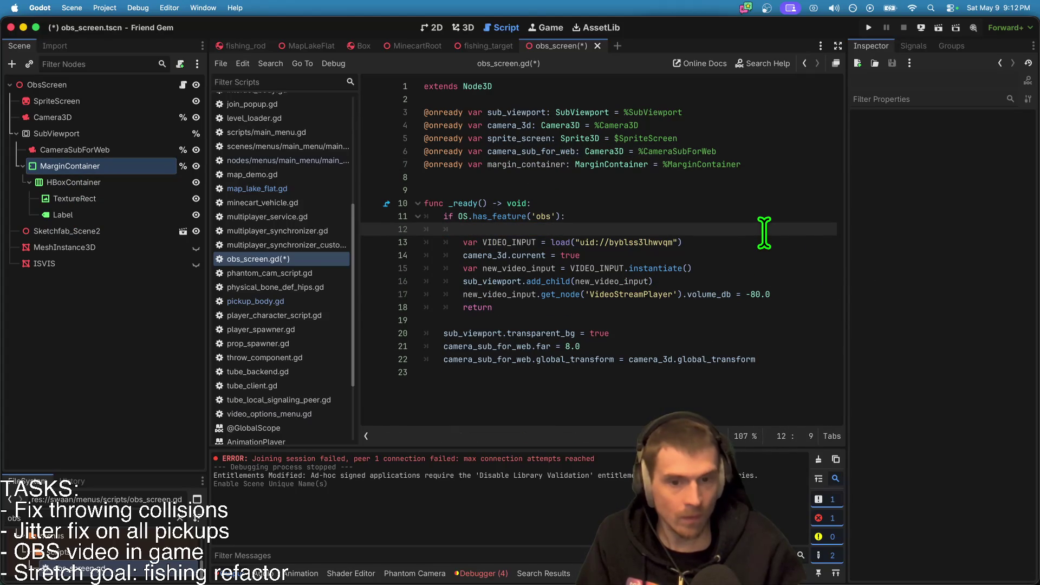
pyautogui.click(743, 307)
pyautogui.hotkey('ctrl', 's')
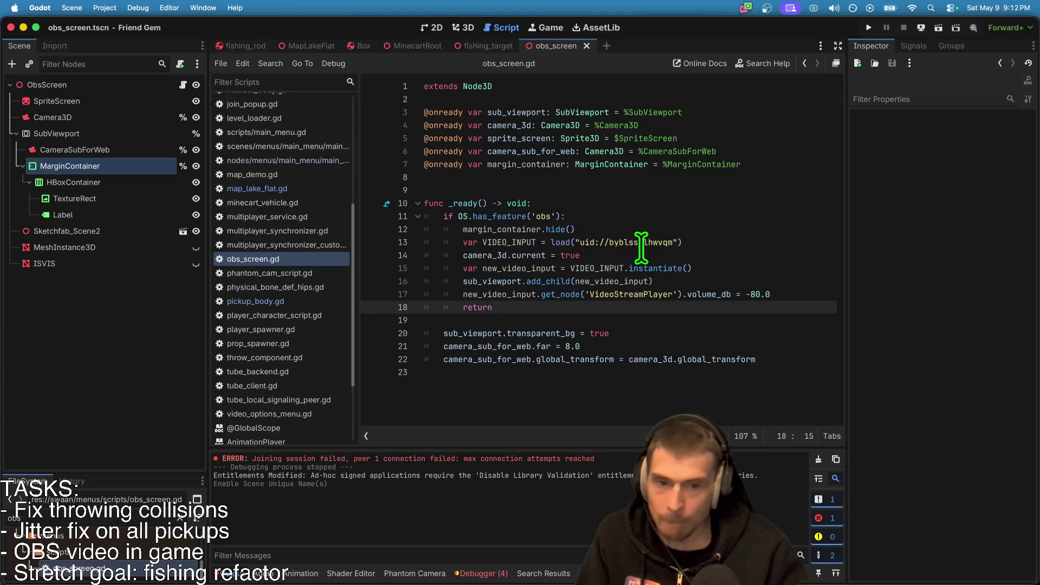
pyautogui.click(724, 244)
pyautogui.tripleClick(726, 259)
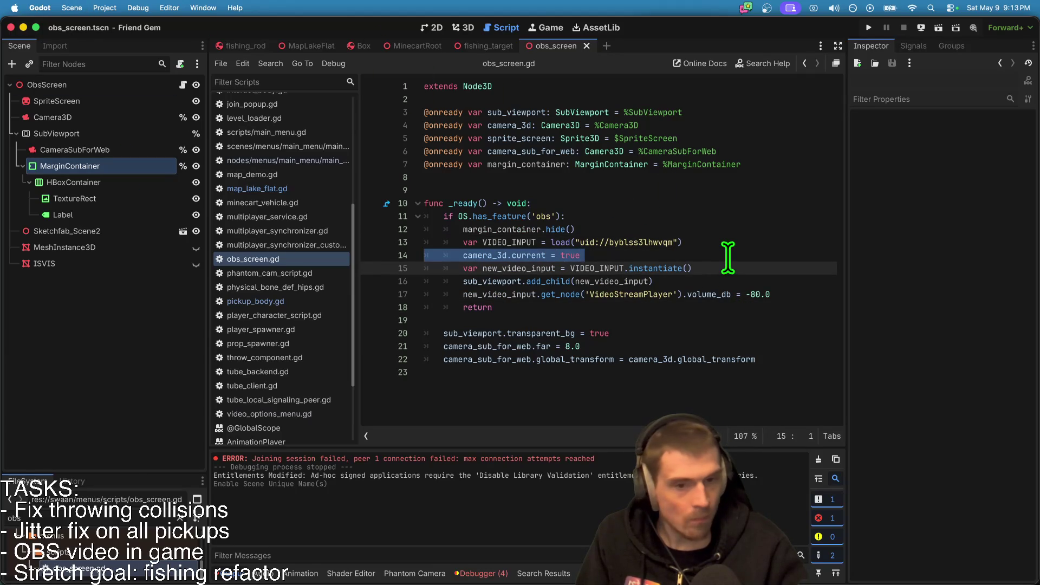
pyautogui.click(728, 271)
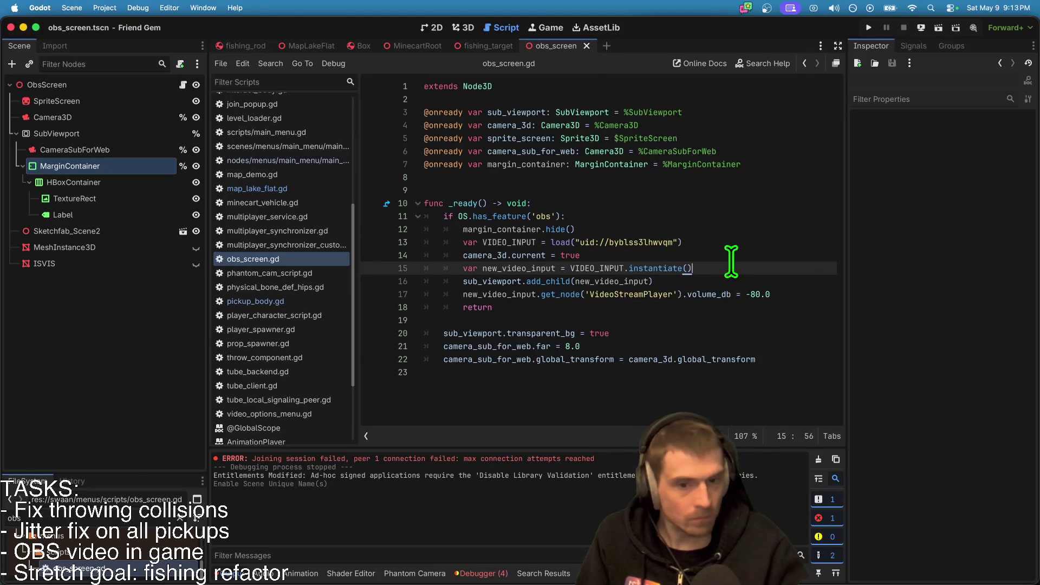
pyautogui.click(731, 317)
pyautogui.click(726, 400)
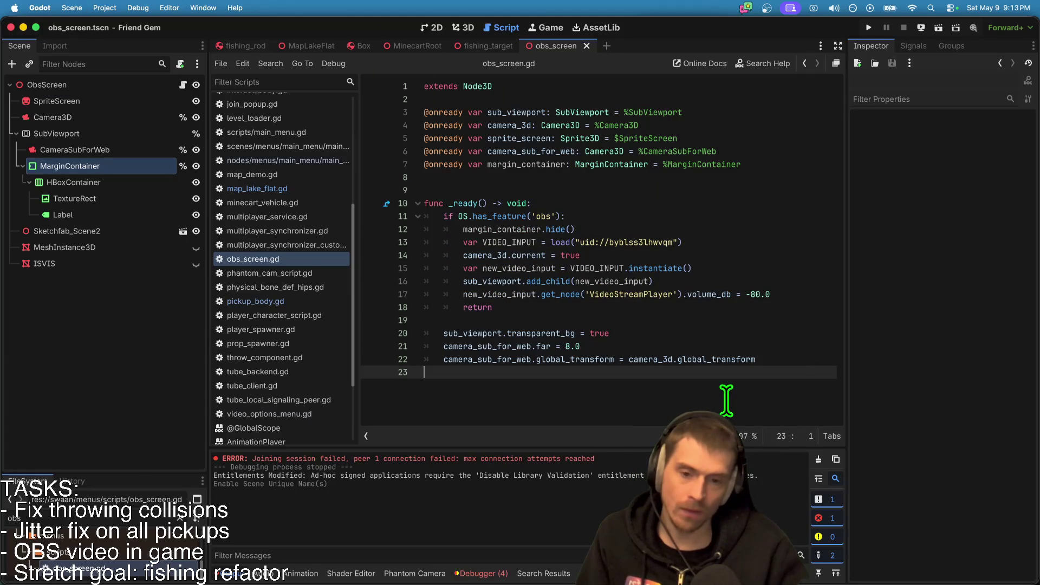
# Uncheck Transparent BG on the SubViewport, then save the scene and run the project.
pyautogui.click(82, 134)
pyautogui.scroll(15, 919, 488)
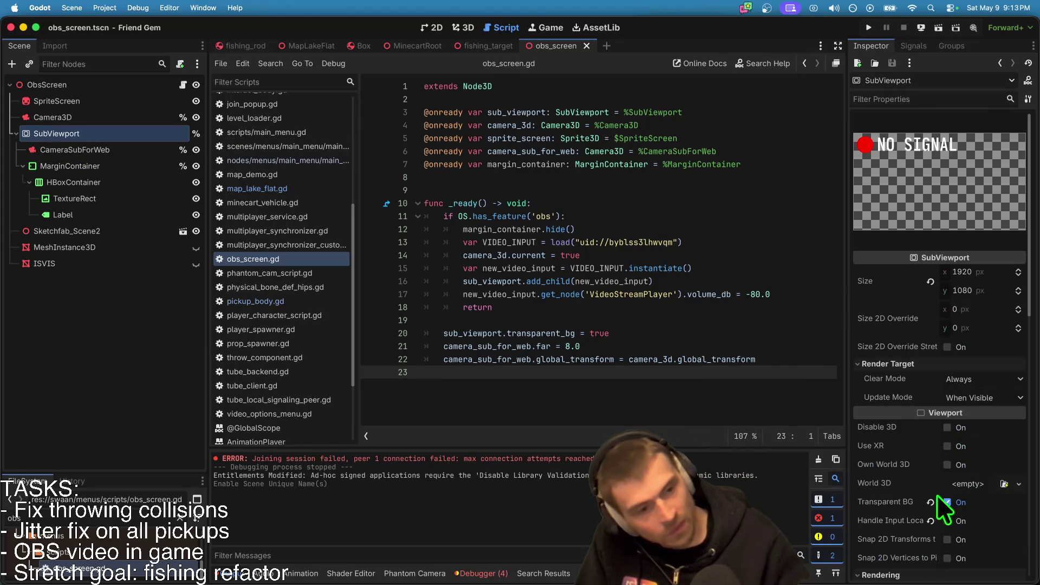
pyautogui.scroll(-5, 971, 312)
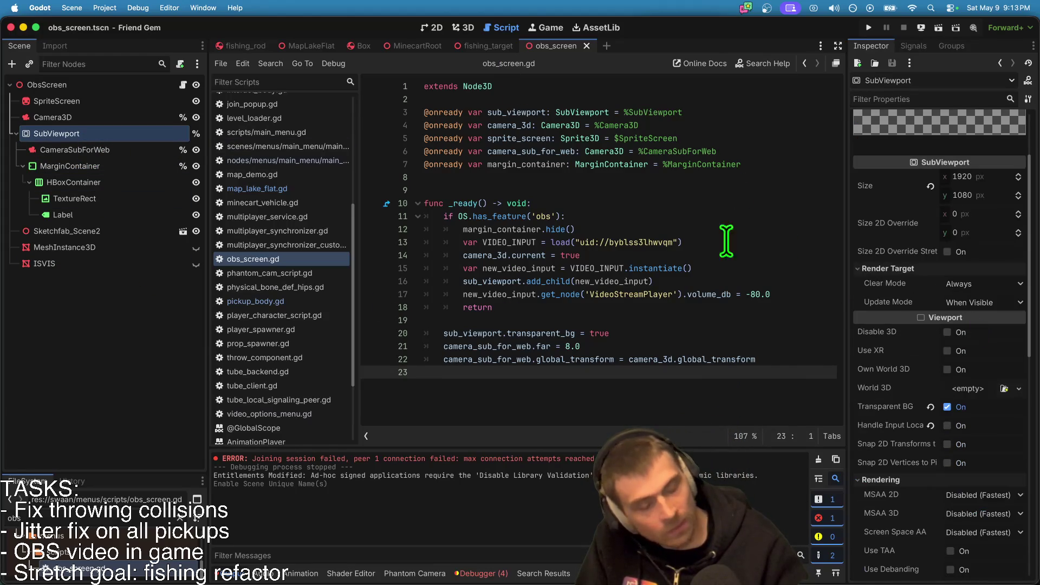
pyautogui.scroll(-1, 947, 409)
pyautogui.click(931, 386)
pyautogui.scroll(-9, 953, 479)
pyautogui.scroll(-5, 954, 479)
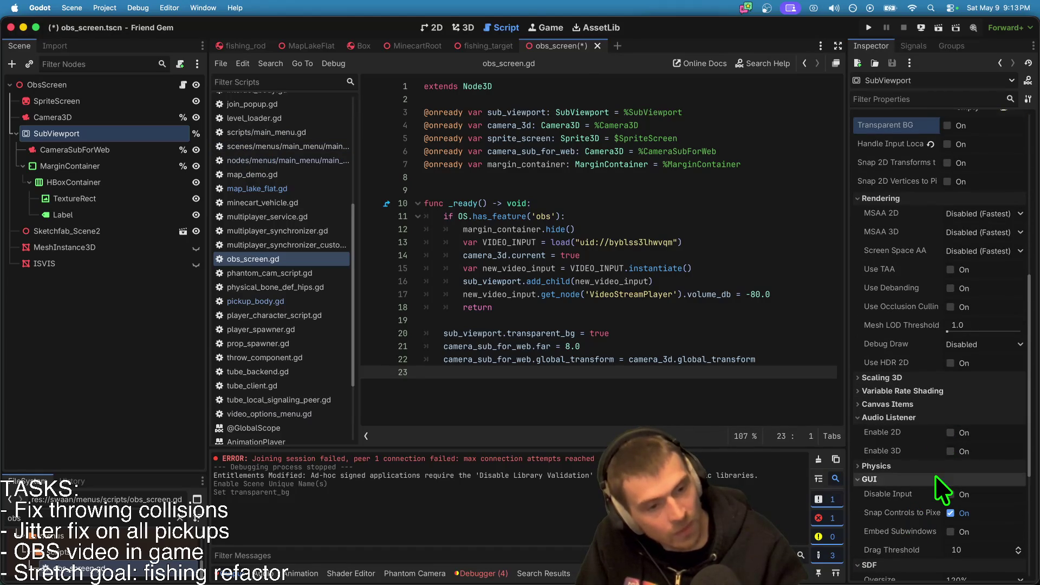
pyautogui.scroll(1, 955, 379)
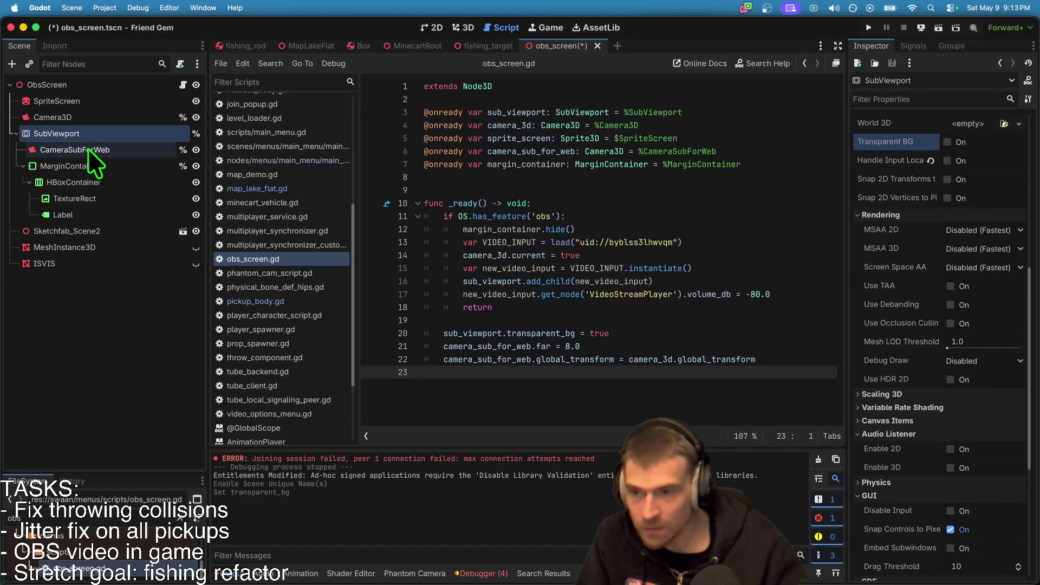
pyautogui.press('super+b')
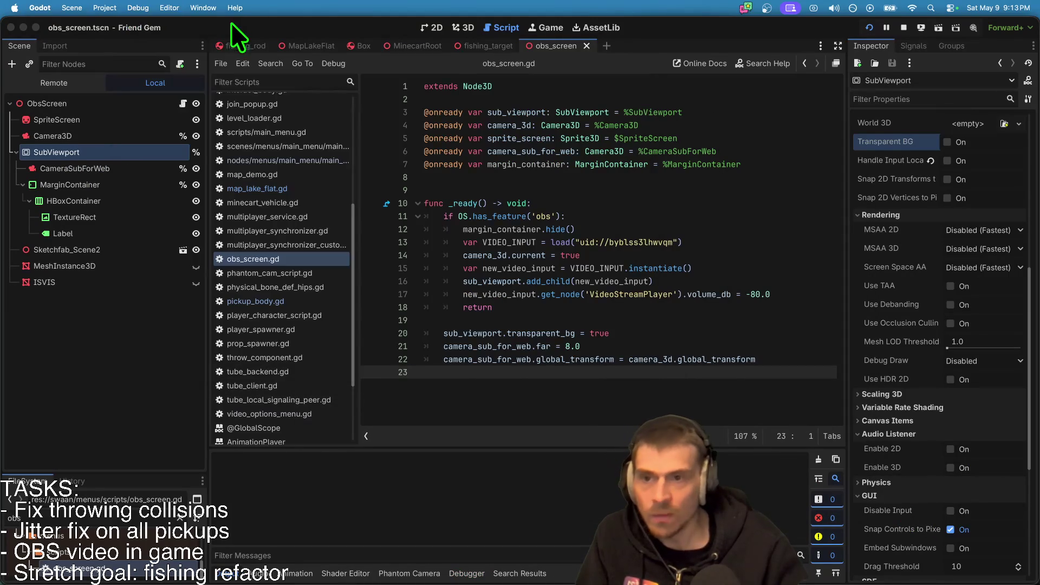
# Check Debug > Customize Run Instances, view both debug game windows, then stop the run.
pyautogui.click(138, 7)
pyautogui.click(163, 180)
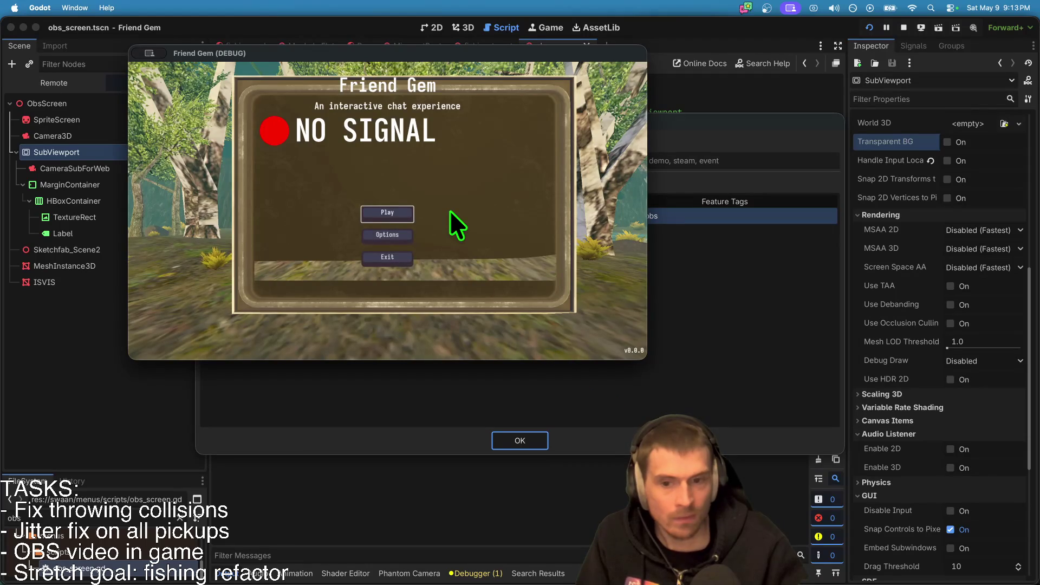
pyautogui.press('super+Tab')
pyautogui.press('super+Tab')
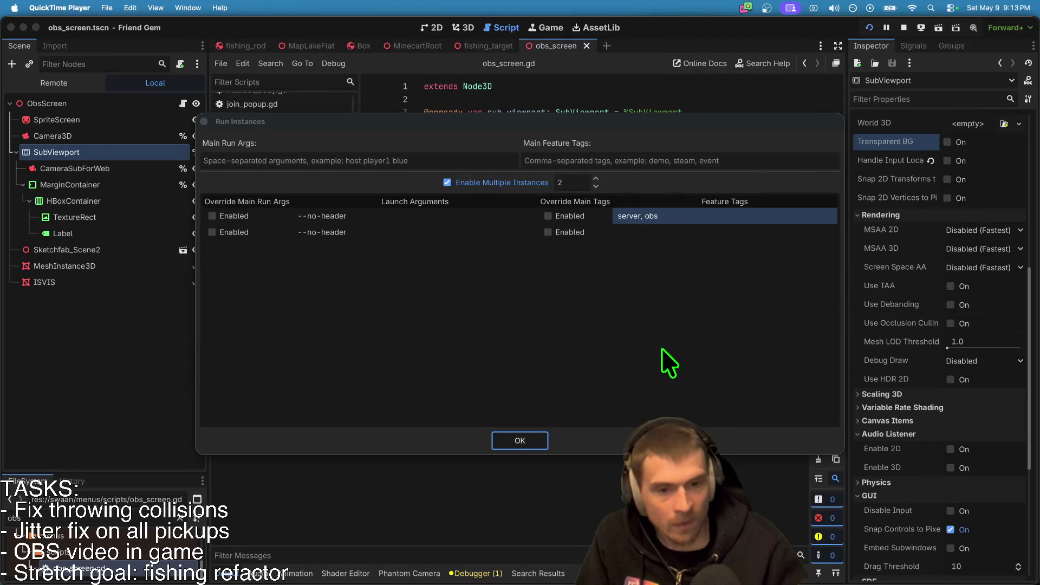
pyautogui.click(661, 346)
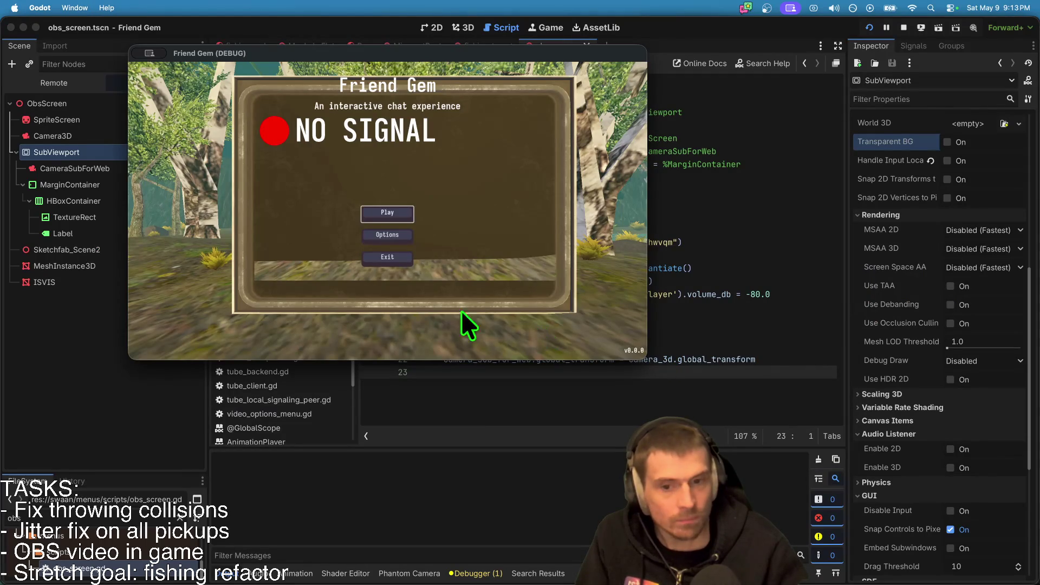
pyautogui.press('super+Tab')
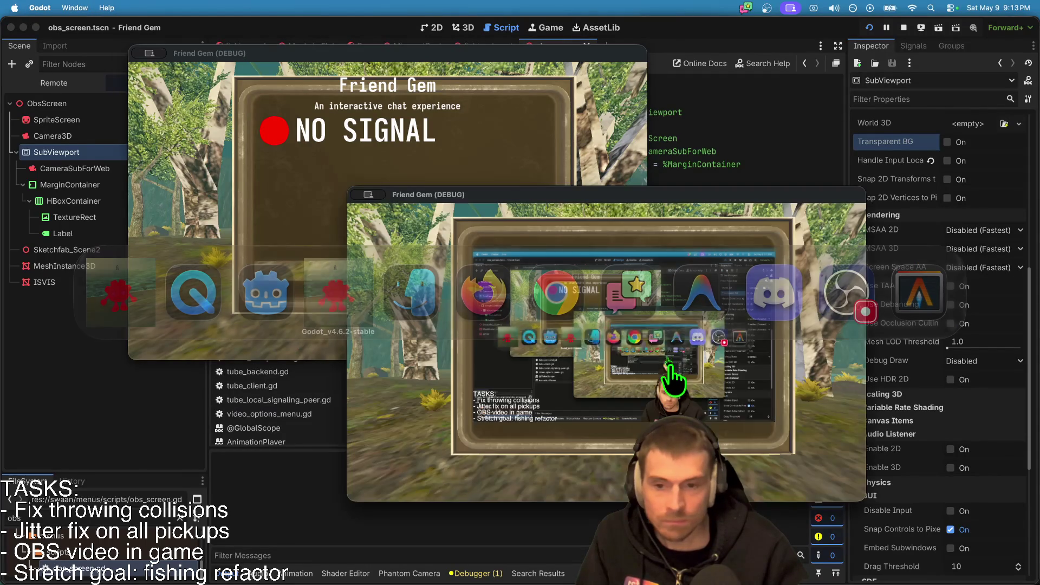
pyautogui.moveTo(633, 200)
pyautogui.mouseDown()
pyautogui.moveTo(675, 223)
pyautogui.moveTo(660, 214)
pyautogui.mouseUp()
pyautogui.click(904, 28)
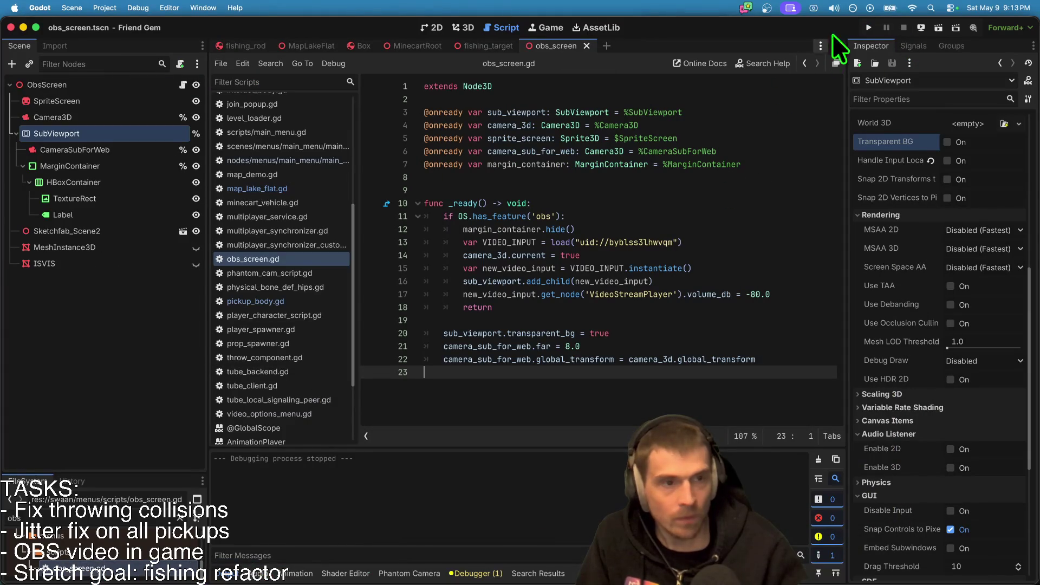
# Export the macOS - OBS SERVER preset over friend-gem-chat.app and open the mac folder in Finder.
pyautogui.click(104, 8)
pyautogui.click(108, 77)
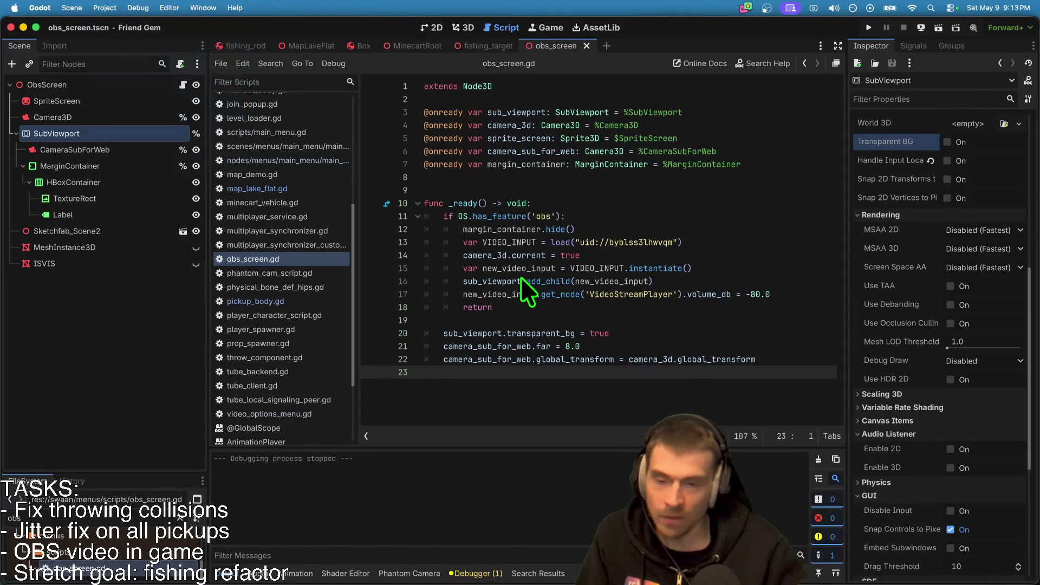
pyautogui.click(184, 151)
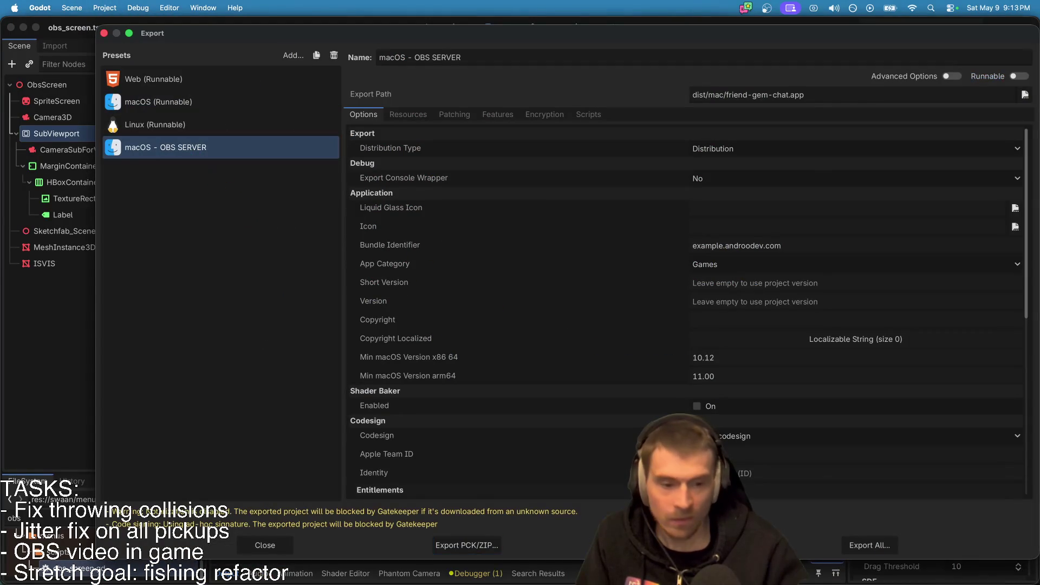
pyautogui.click(668, 544)
pyautogui.click(623, 469)
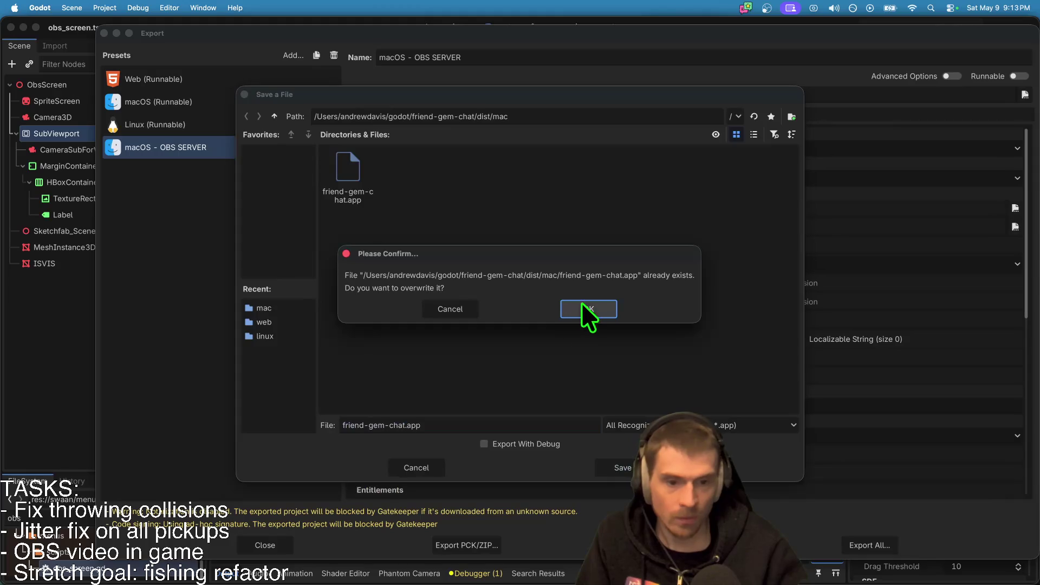
pyautogui.click(586, 308)
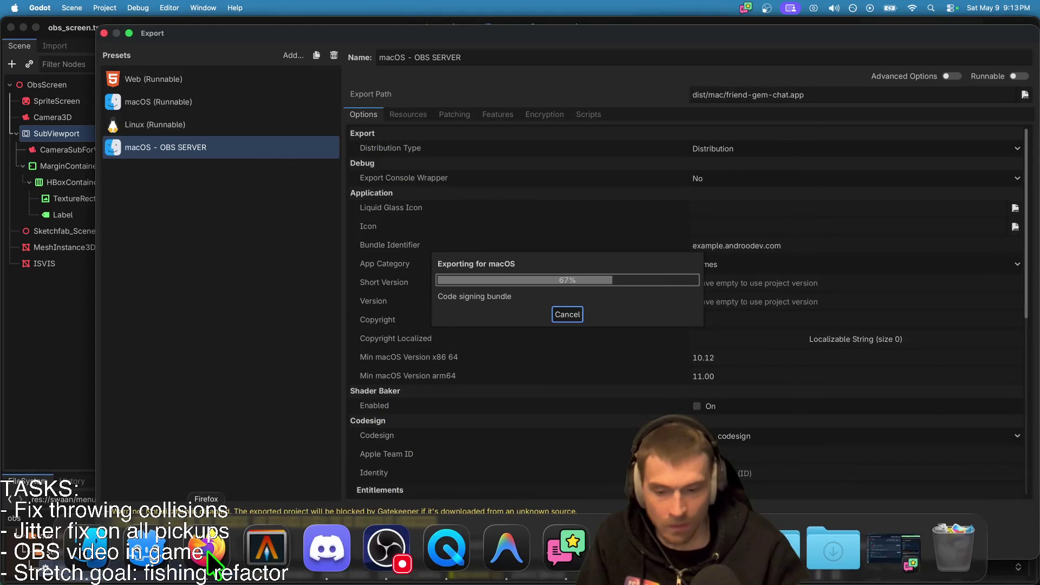
pyautogui.click(519, 425)
pyautogui.click(47, 562)
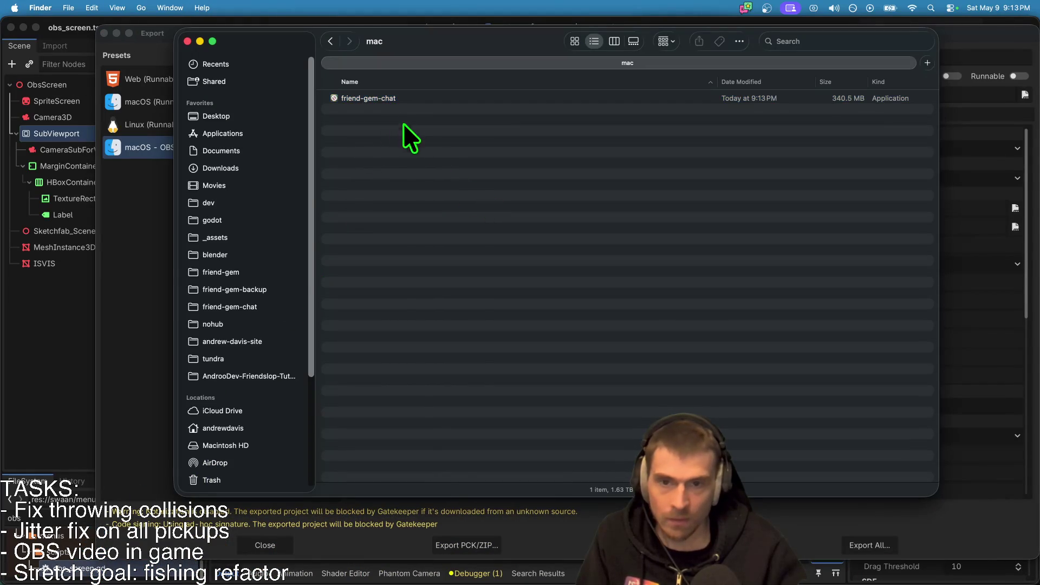
# Select friend-gem-chat in the mac folder and launch it with Cmd+O.
pyautogui.click(398, 108)
pyautogui.click(622, 96)
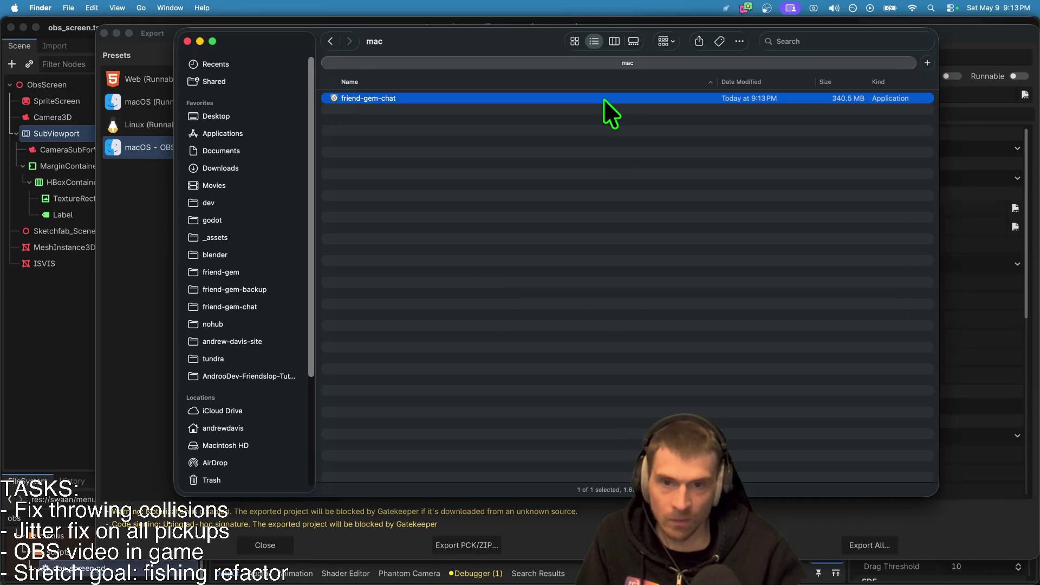
pyautogui.press('super+o')
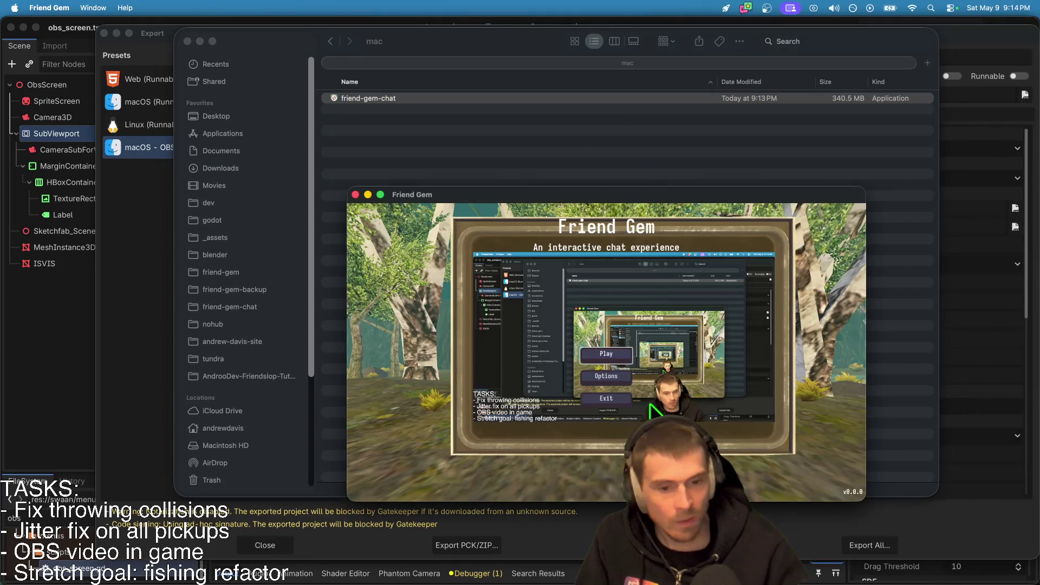
# Host a game in the exported Friend Gem build, move its window right, then quit it.
pyautogui.click(628, 354)
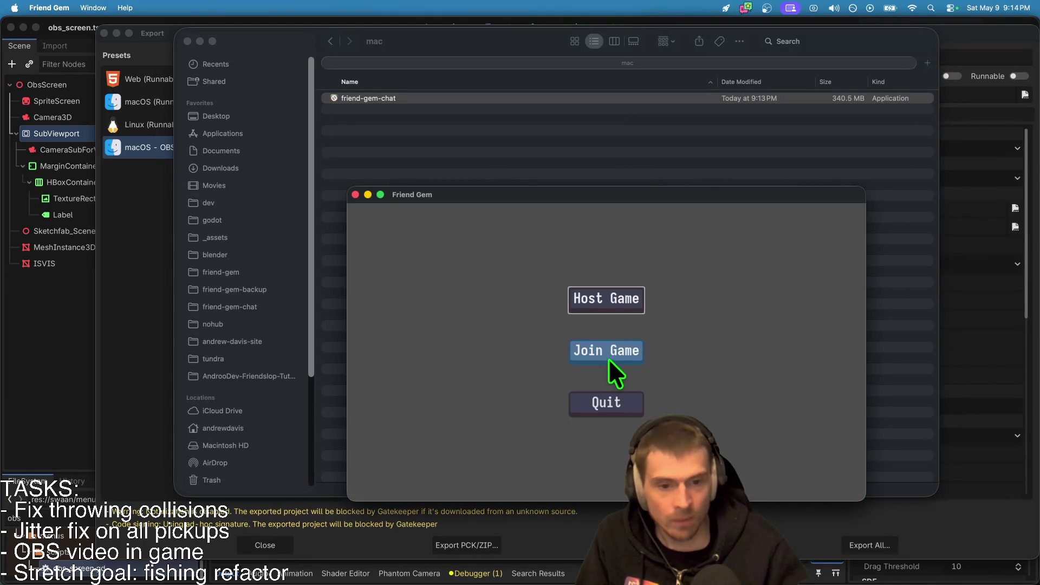
pyautogui.click(614, 301)
pyautogui.click(634, 425)
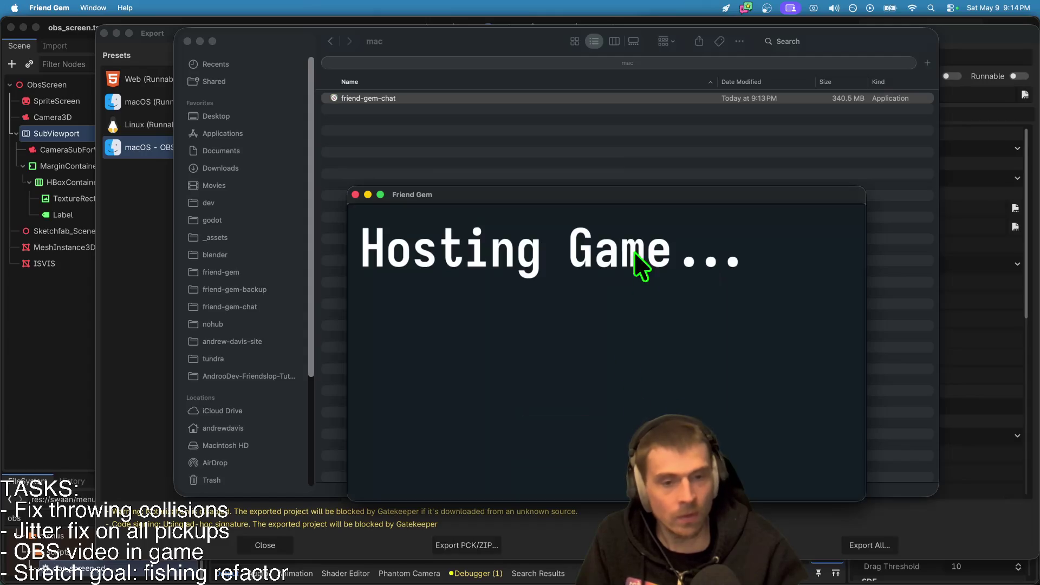
pyautogui.moveTo(677, 188)
pyautogui.mouseDown()
pyautogui.moveTo(736, 230)
pyautogui.moveTo(769, 211)
pyautogui.mouseUp()
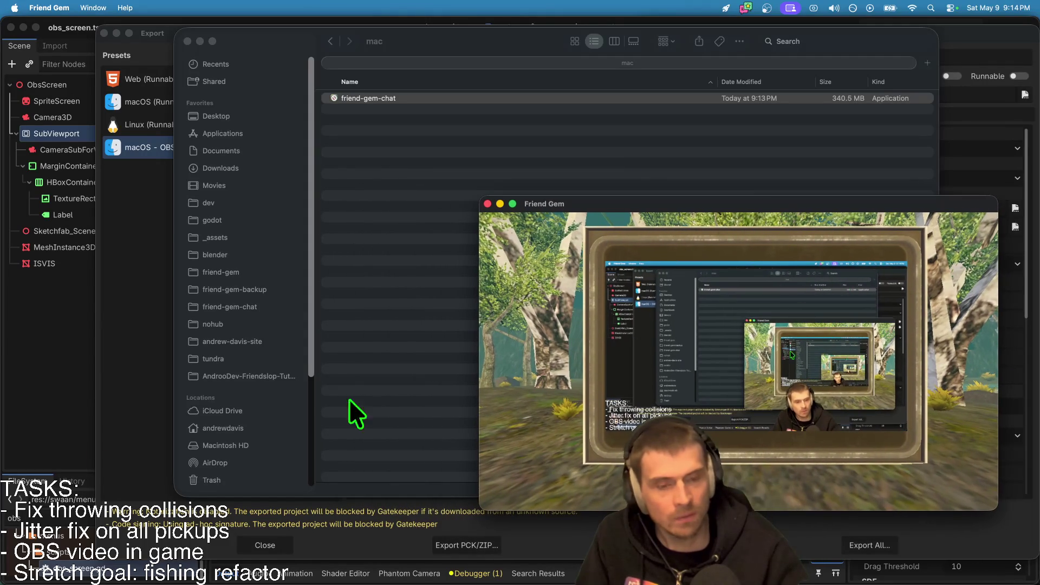
pyautogui.click(18, 367)
pyautogui.press('Escape')
pyautogui.press('Escape')
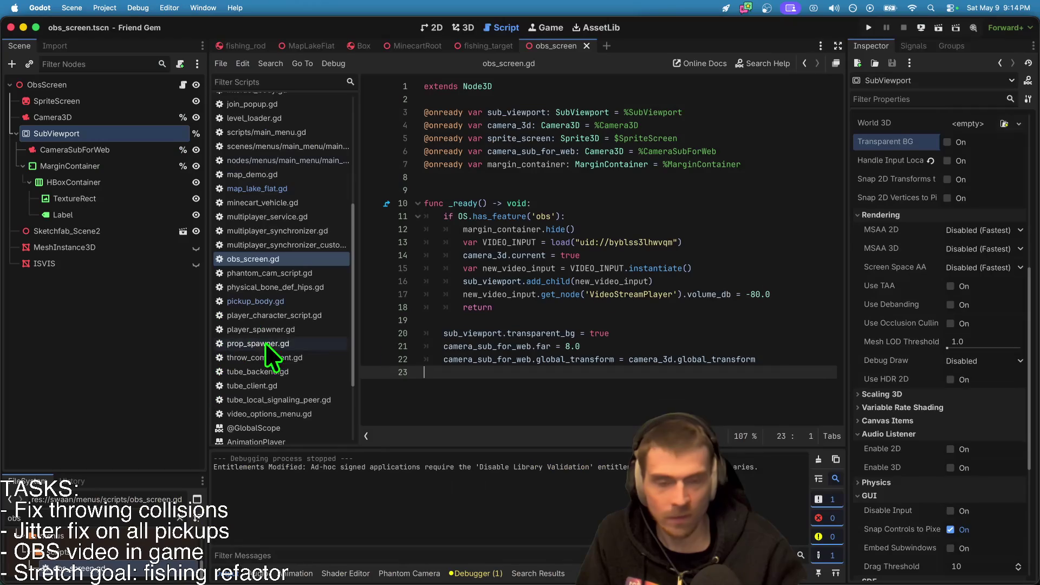
# Reduce Customize Run Instances to one instance, clearing its obs tag, and run the project.
pyautogui.click(780, 201)
pyautogui.click(105, 8)
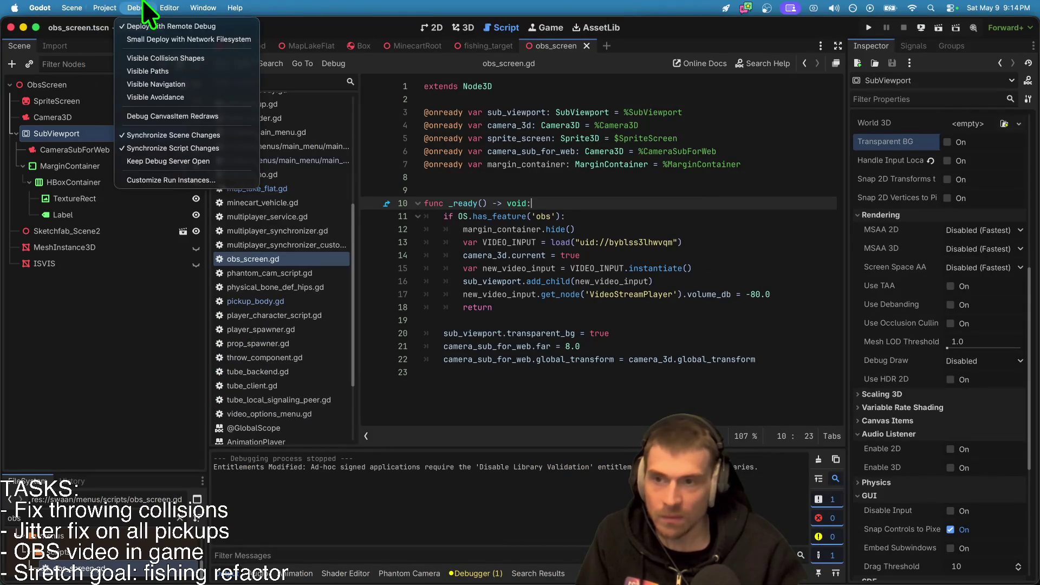
pyautogui.click(146, 180)
pyautogui.doubleClick(675, 212)
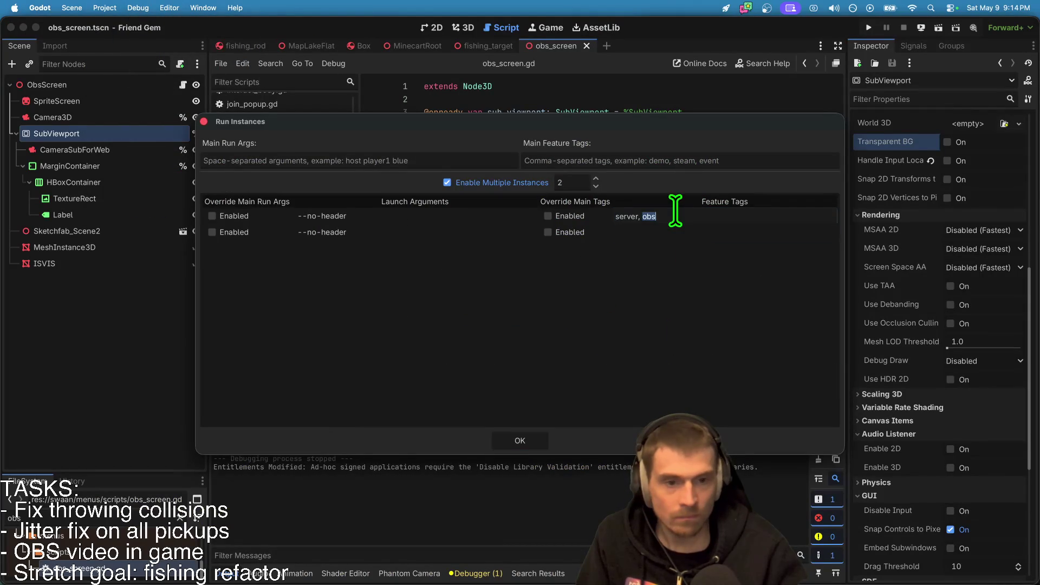
pyautogui.click(596, 187)
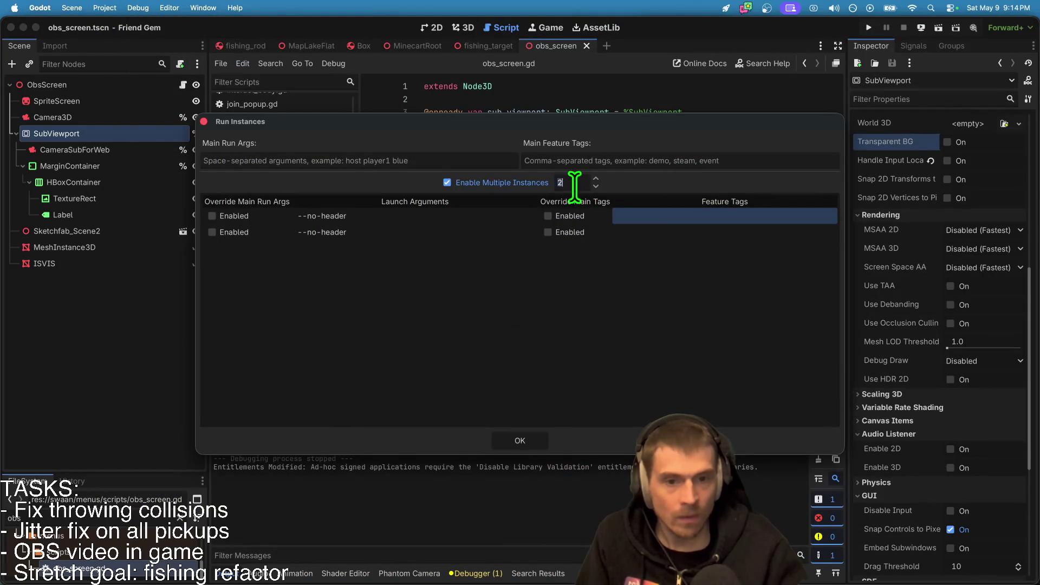
pyautogui.write('1')
pyautogui.click(512, 440)
pyautogui.press('super+b')
pyautogui.click(483, 294)
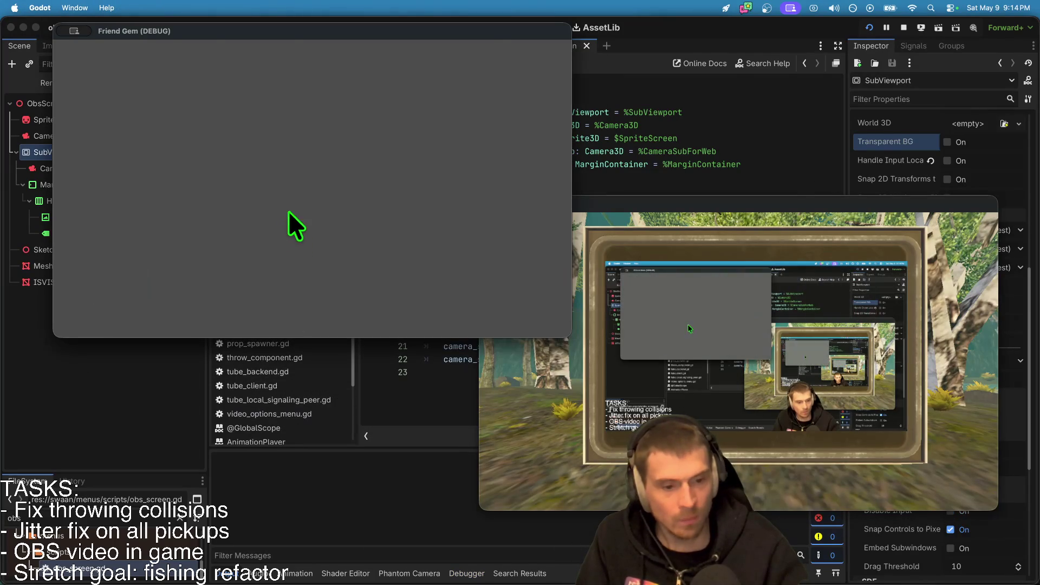
# Join the listed game session and walk the character uphill toward the NO SIGNAL screen.
pyautogui.click(314, 190)
pyautogui.click(314, 185)
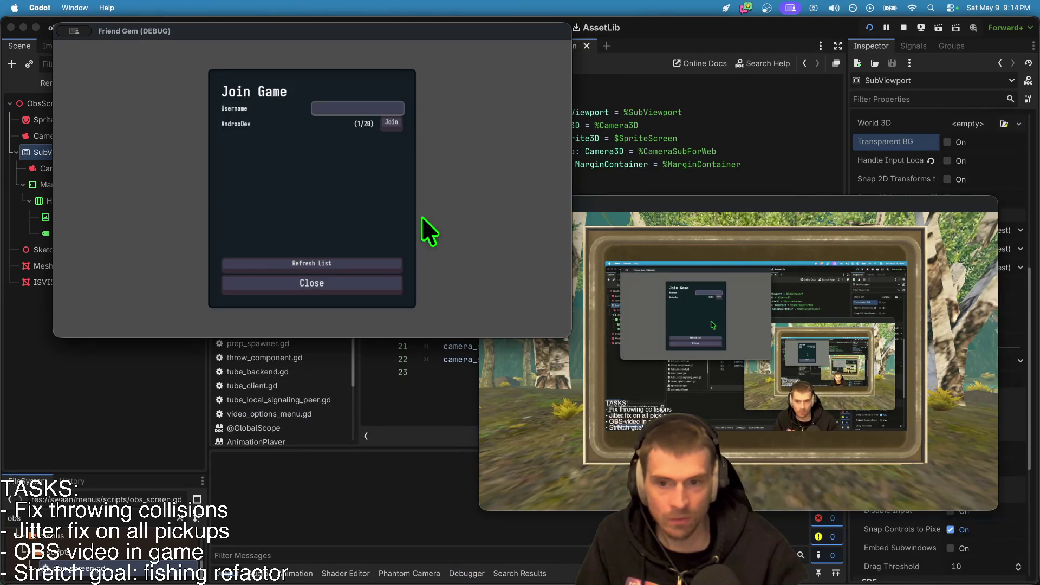
pyautogui.click(390, 122)
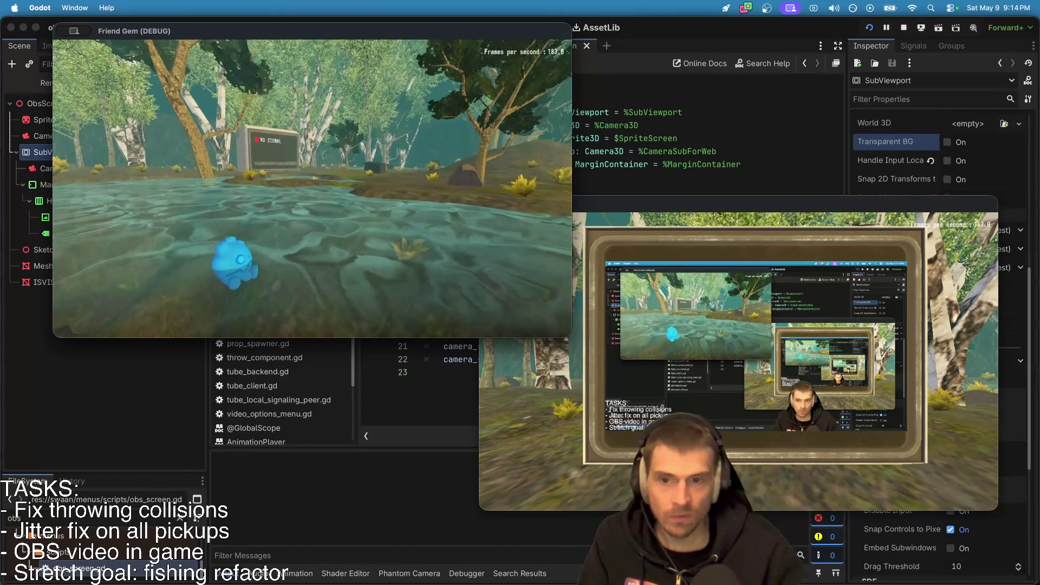
pyautogui.press('w')
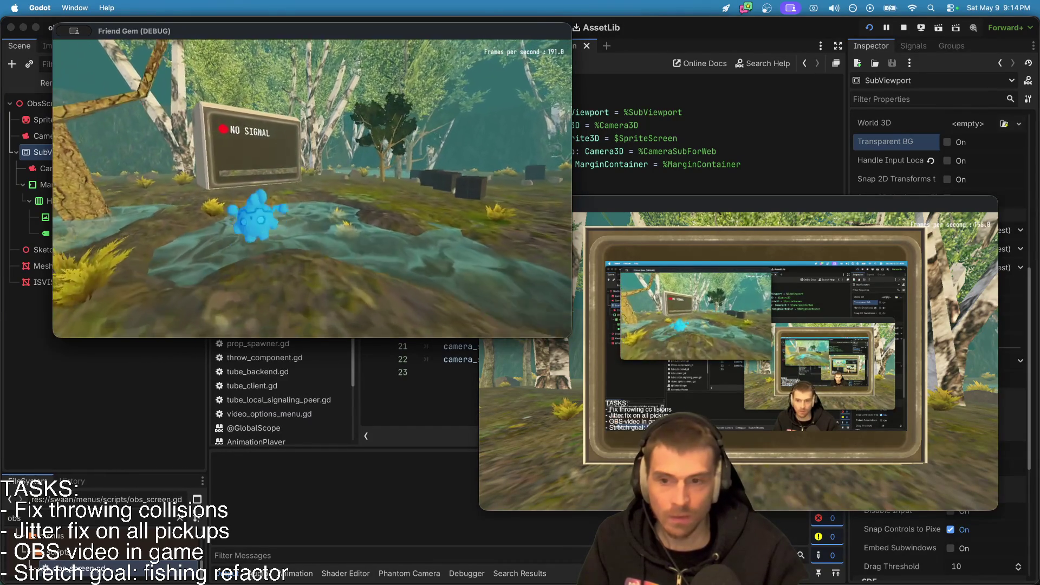
pyautogui.press('w')
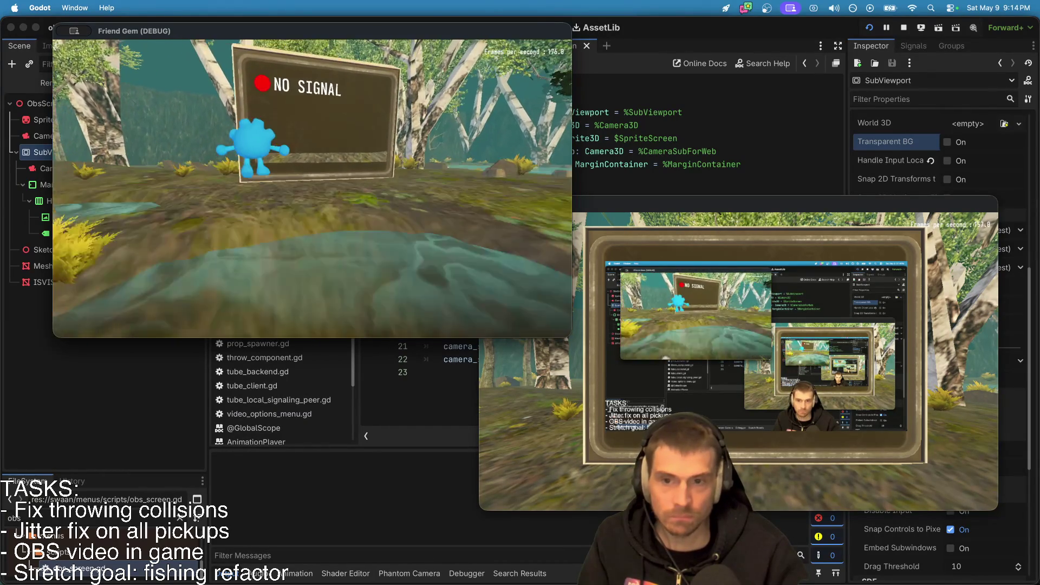
# Approach the in-game screen, jumping at its frame and stepping back and forth.
pyautogui.press('w')
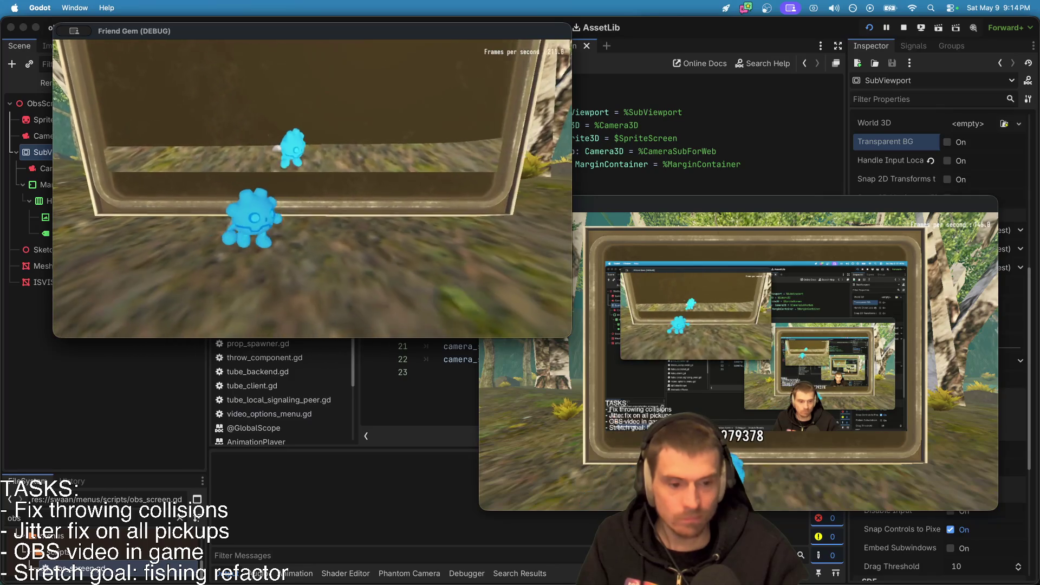
pyautogui.press('w')
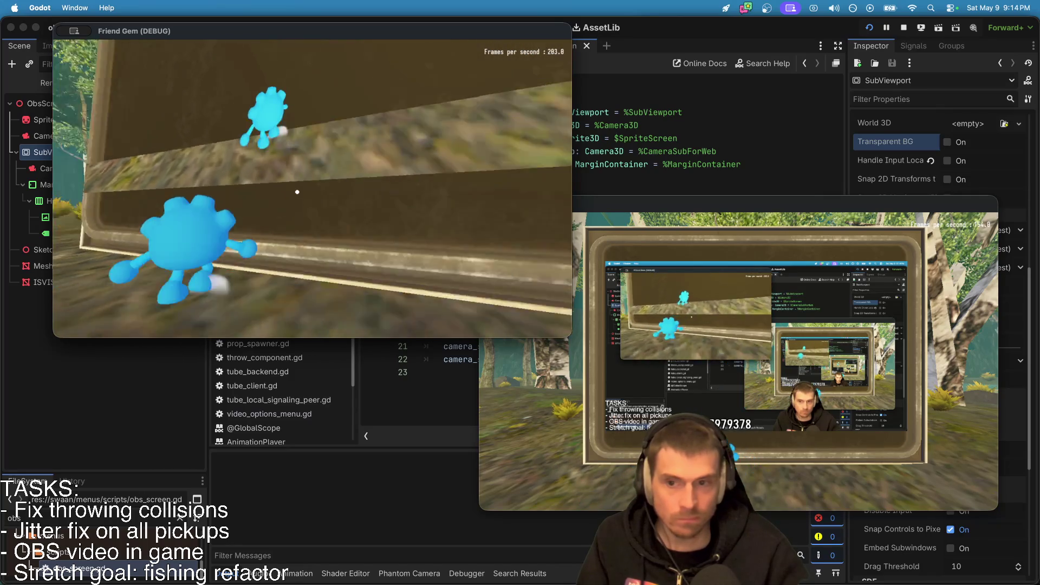
pyautogui.press('s')
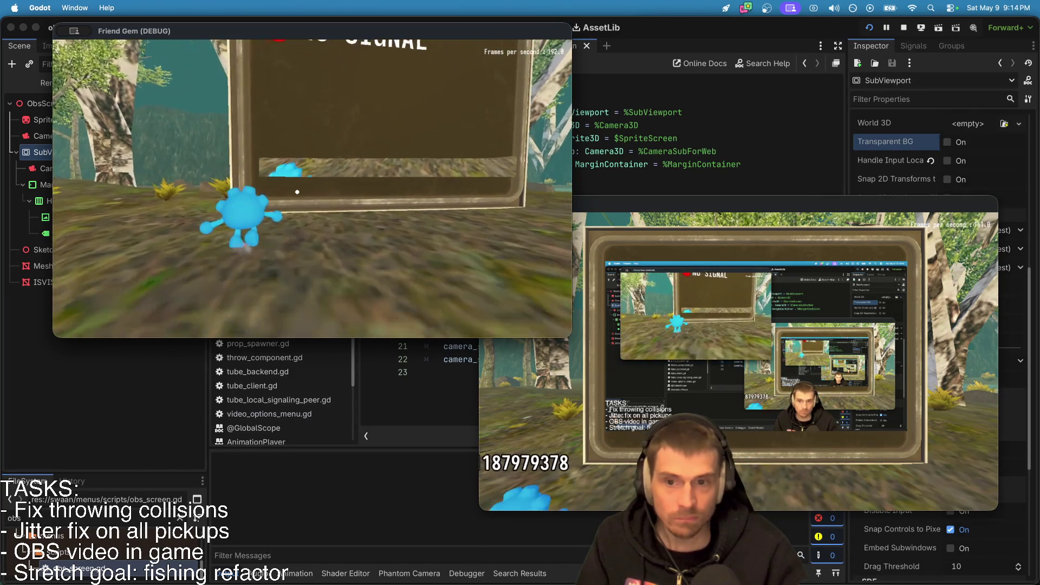
pyautogui.press('w')
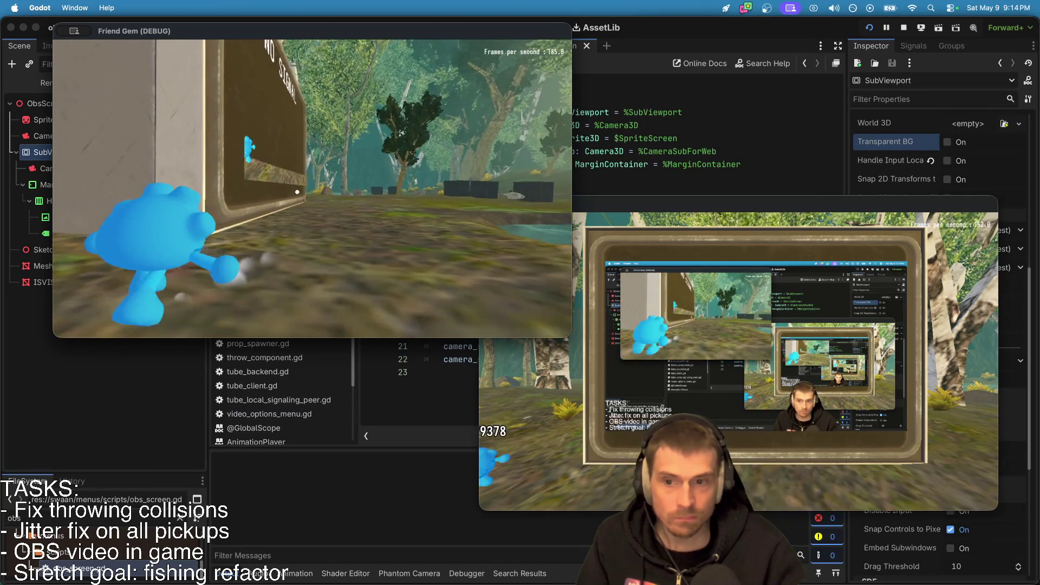
pyautogui.press('w')
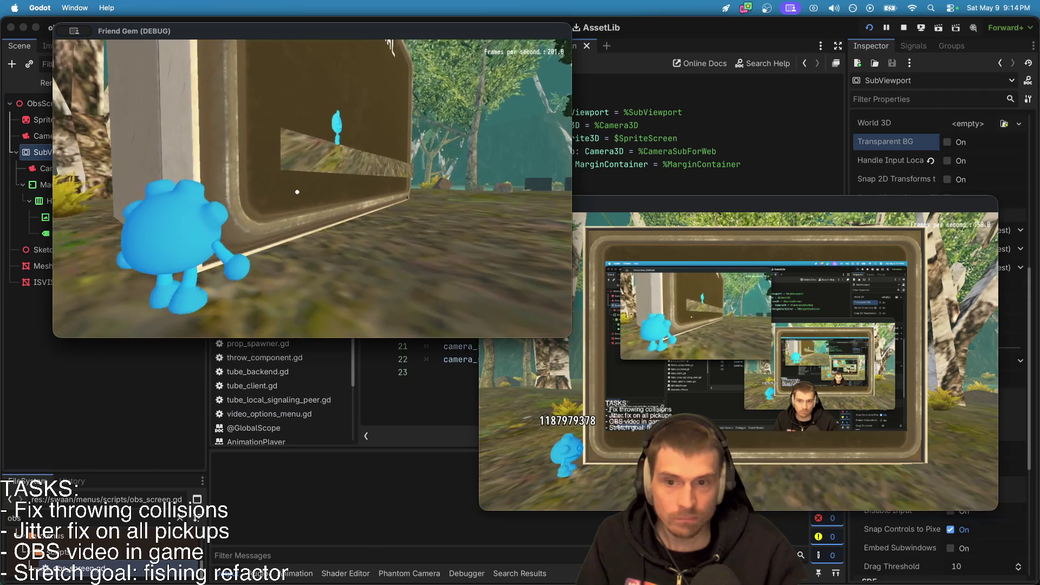
pyautogui.press('s')
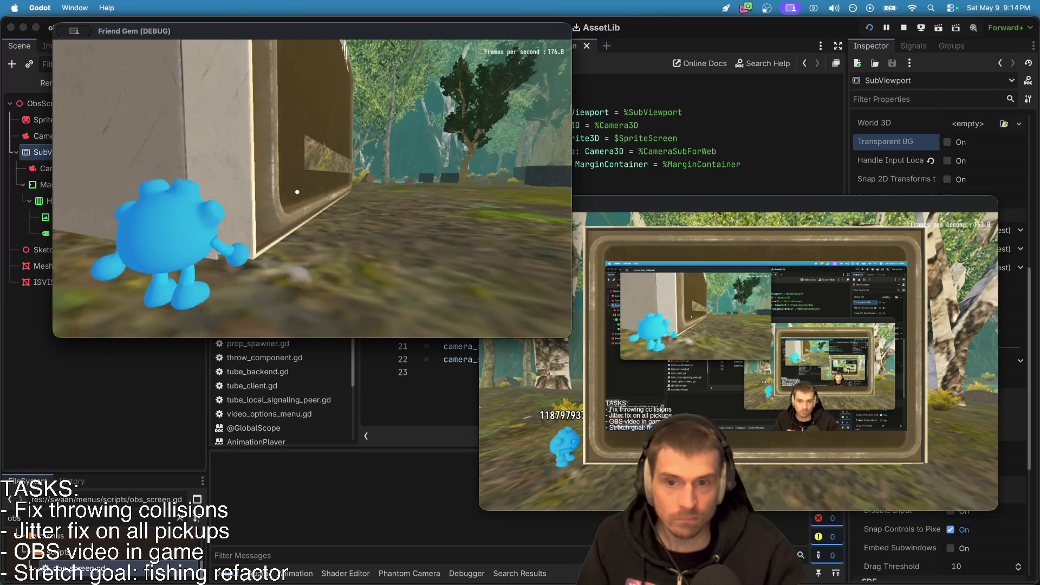
pyautogui.press('space')
pyautogui.press('a')
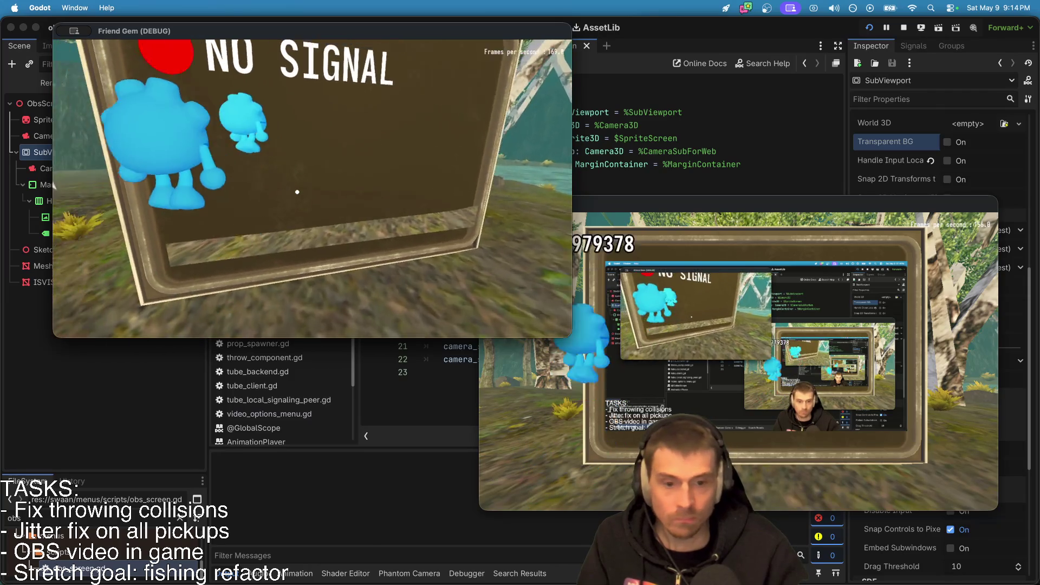
pyautogui.press('a')
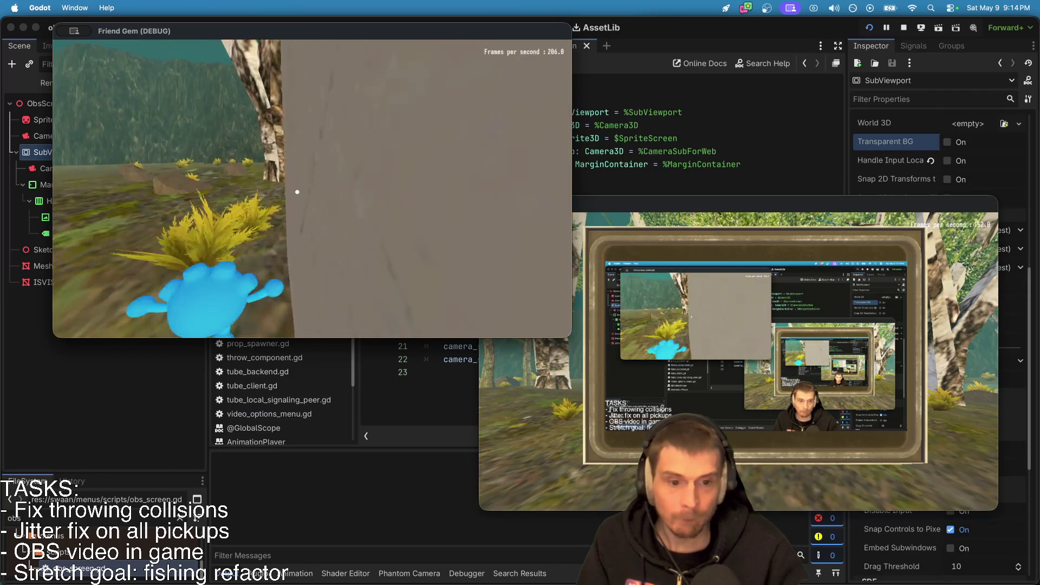
# Circle the character around the screen frame and along the ledge.
pyautogui.press('a')
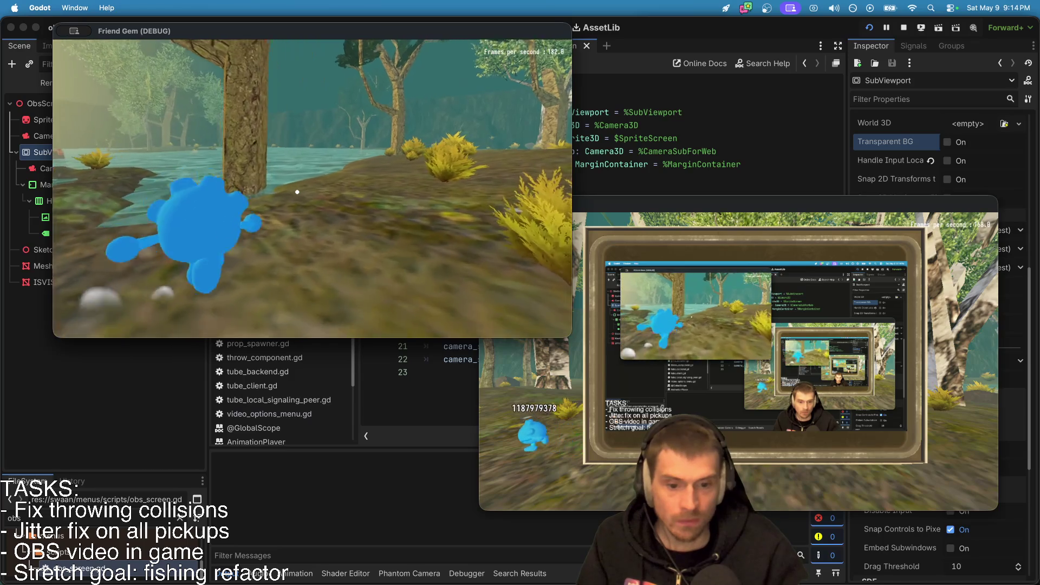
pyautogui.press('a')
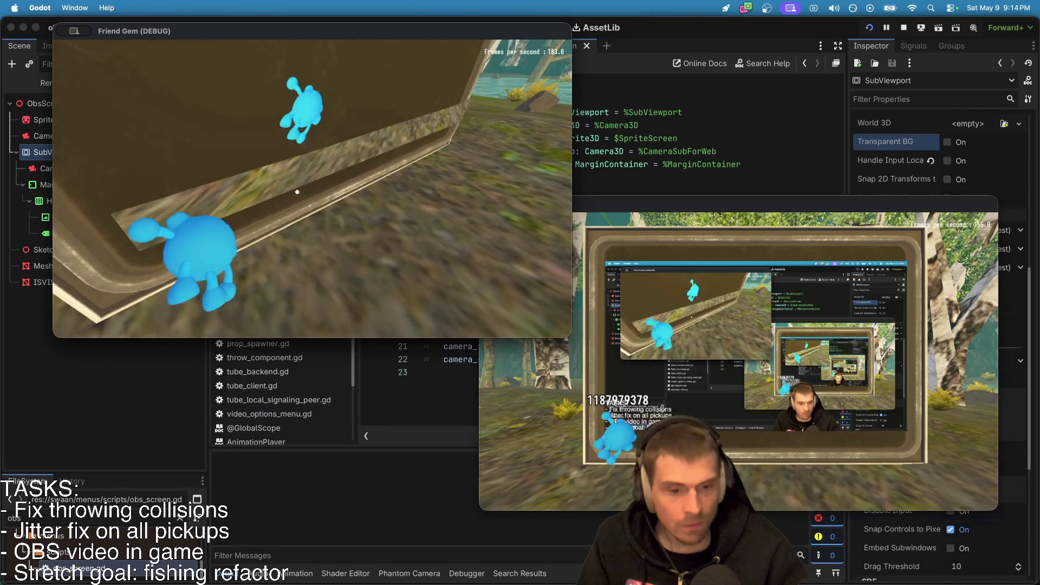
pyautogui.press('d')
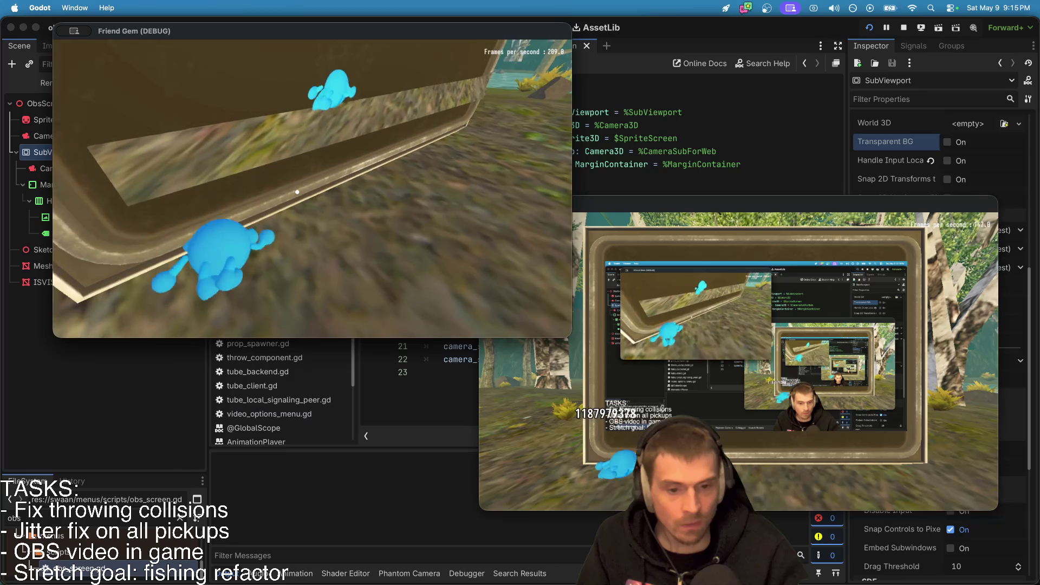
pyautogui.press('d')
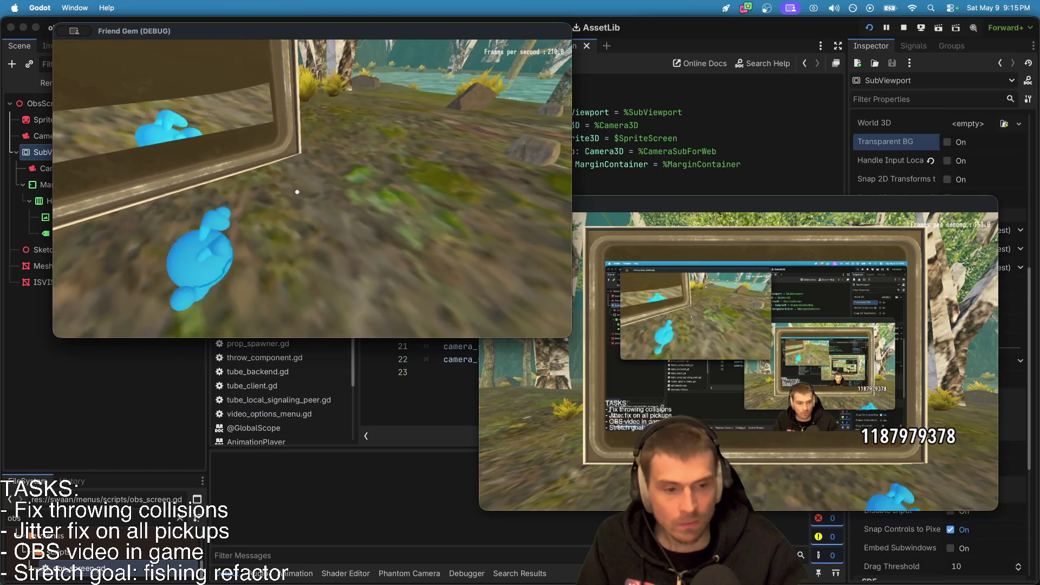
pyautogui.press('a')
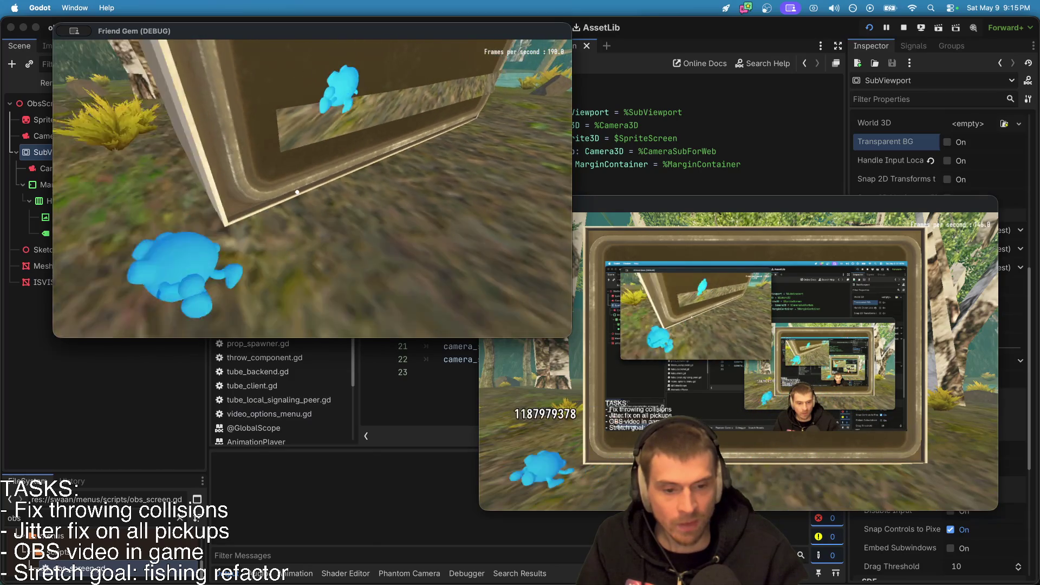
pyautogui.press('s')
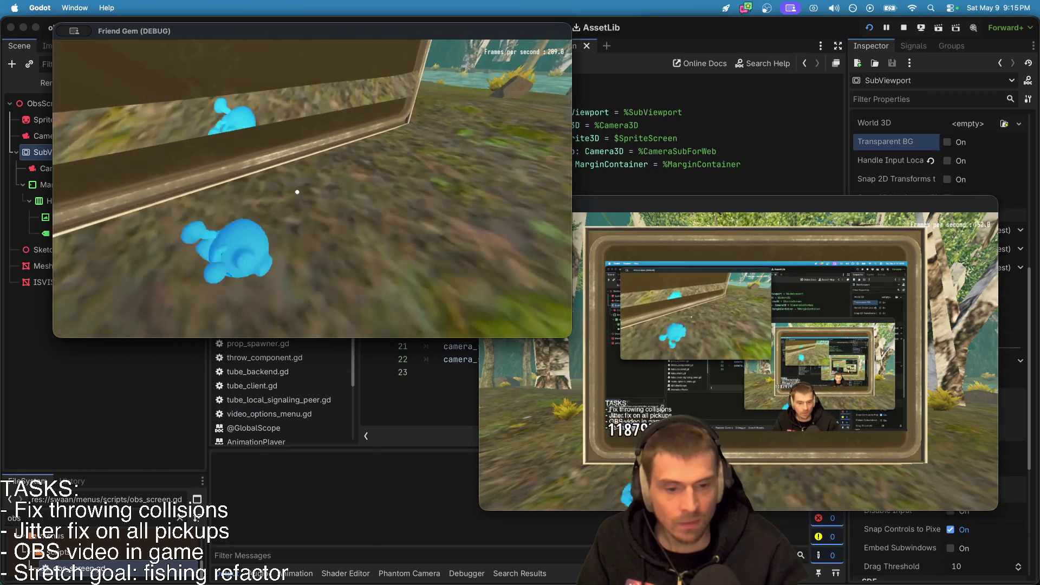
pyautogui.press('w')
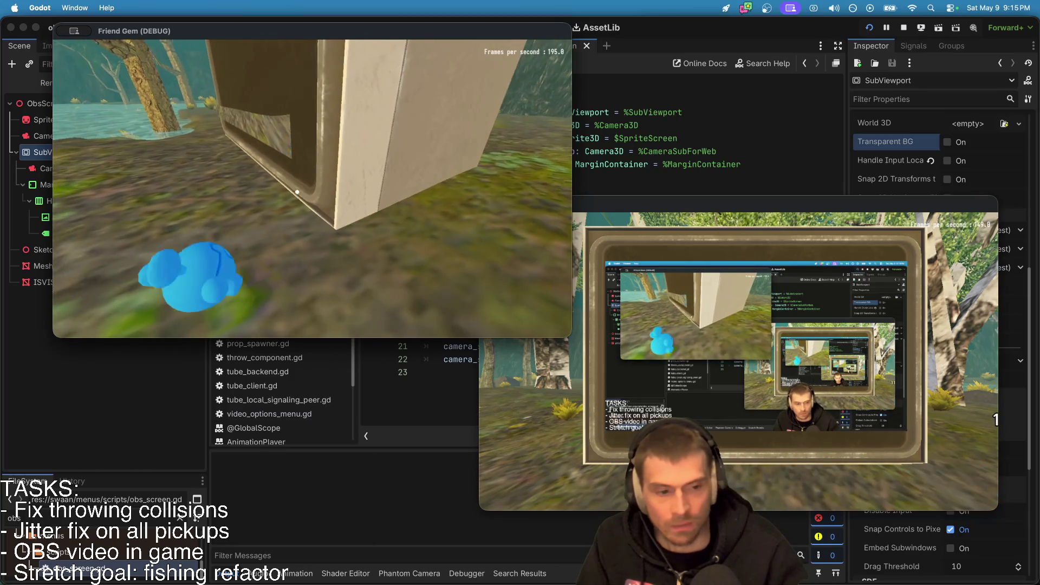
pyautogui.press('w')
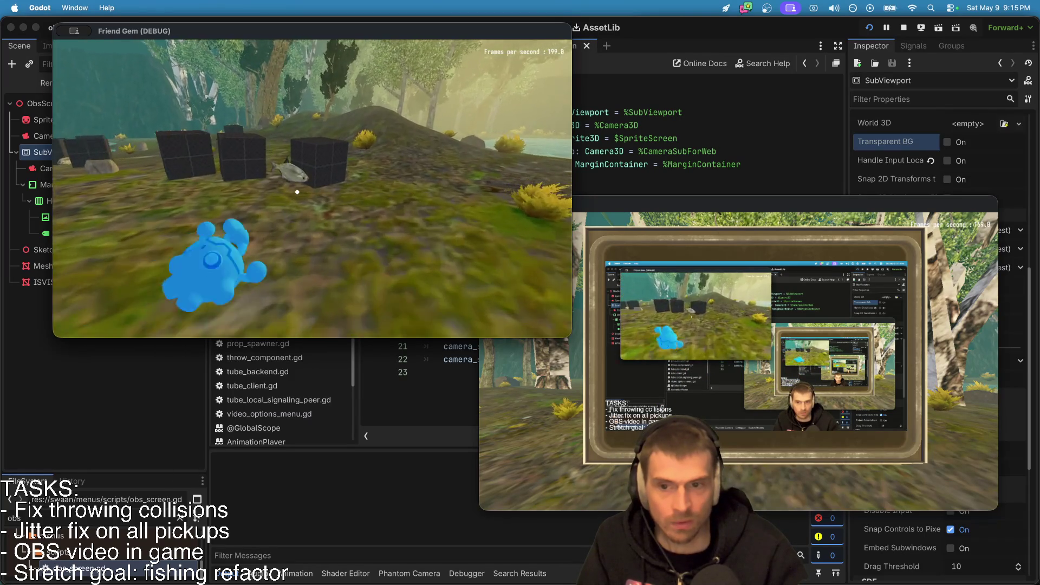
# Carry the cube up to the NO SIGNAL TV, then into the forest.
pyautogui.press('w')
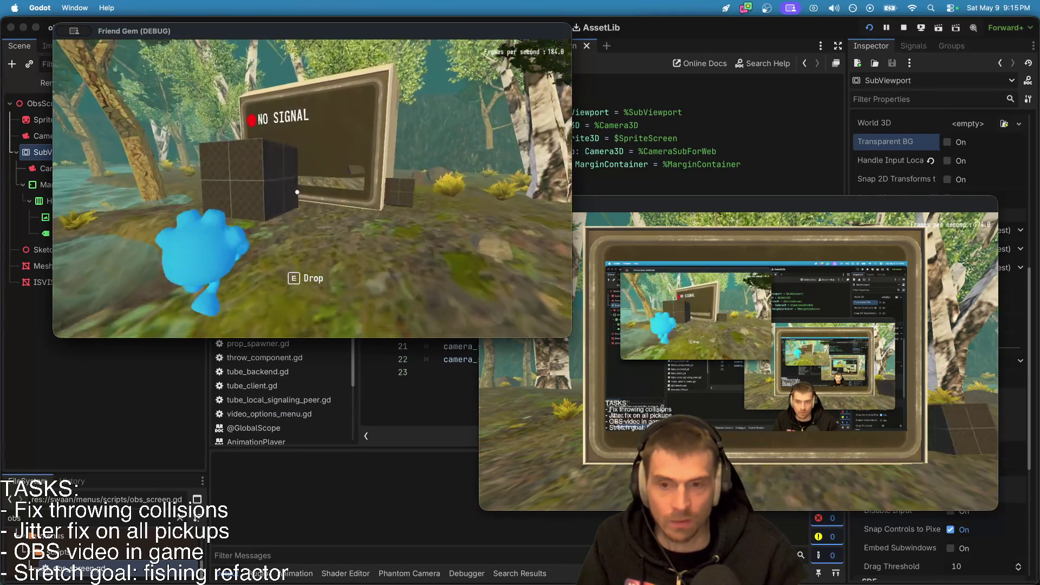
pyautogui.press('w')
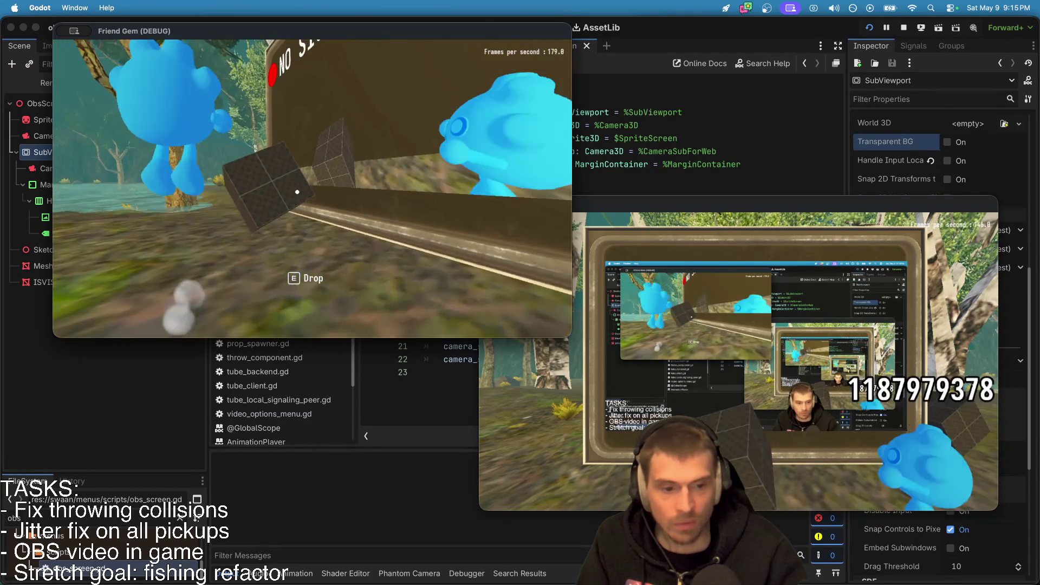
pyautogui.press('s')
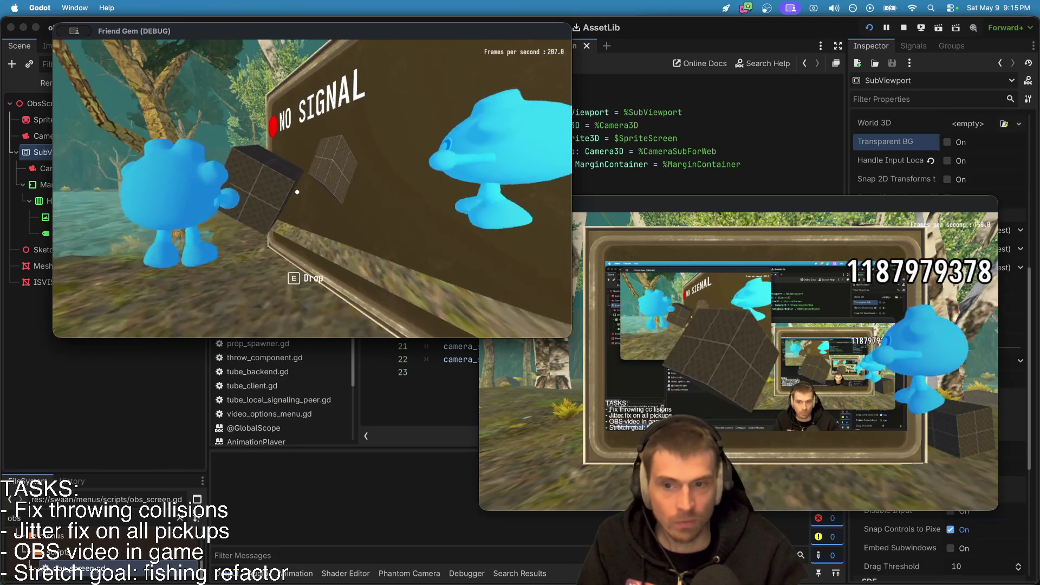
pyautogui.press('d')
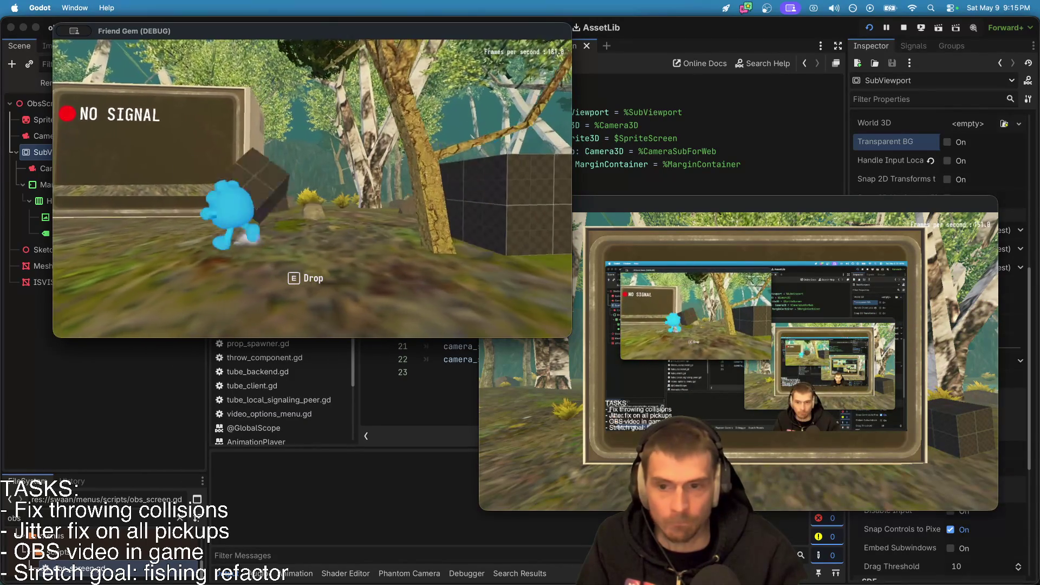
pyautogui.press('w')
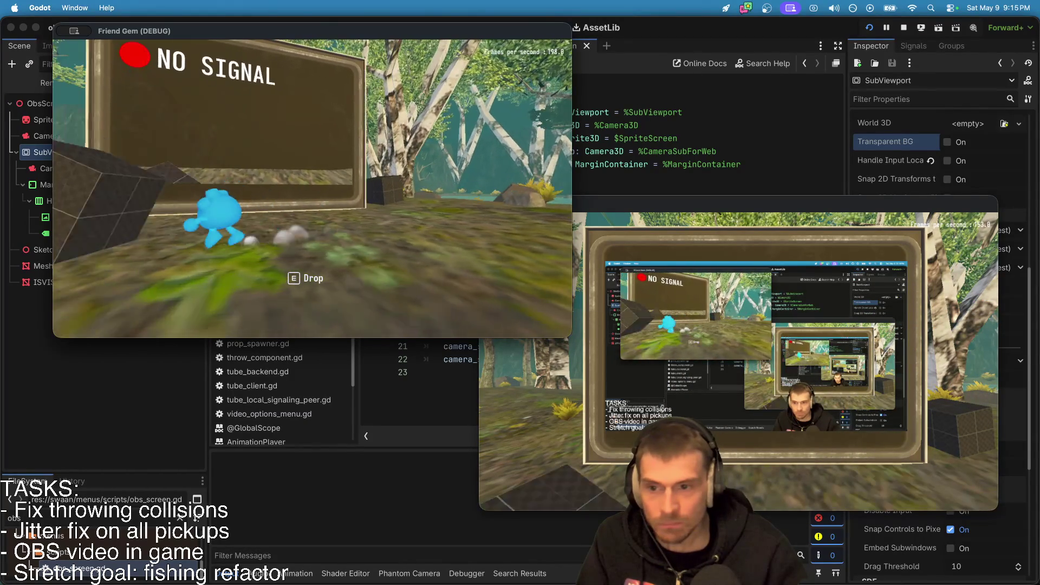
pyautogui.press('a')
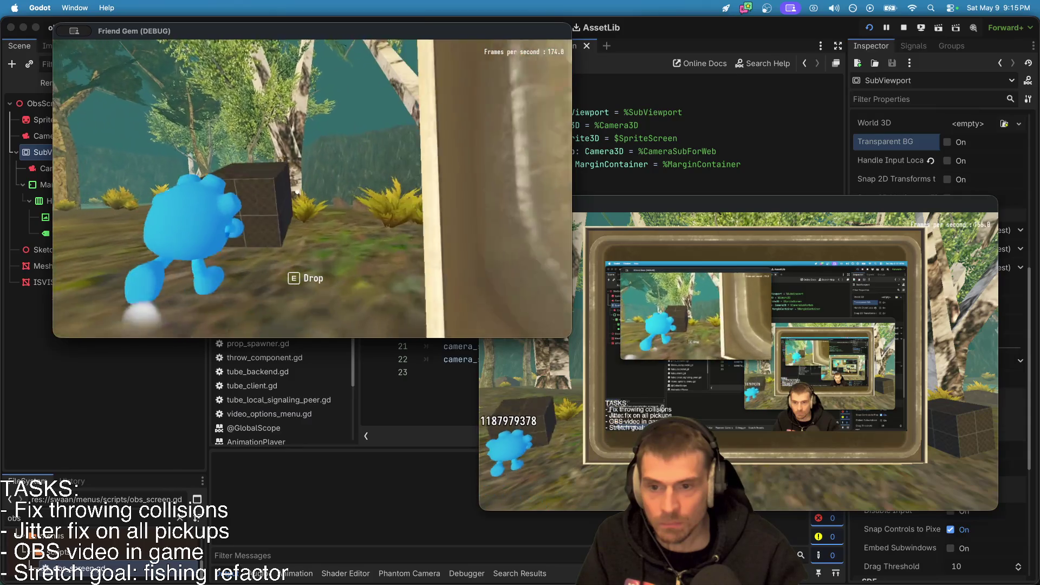
pyautogui.press('w')
# Walk back to the dark cube near the screen and pick it up.
pyautogui.press('d')
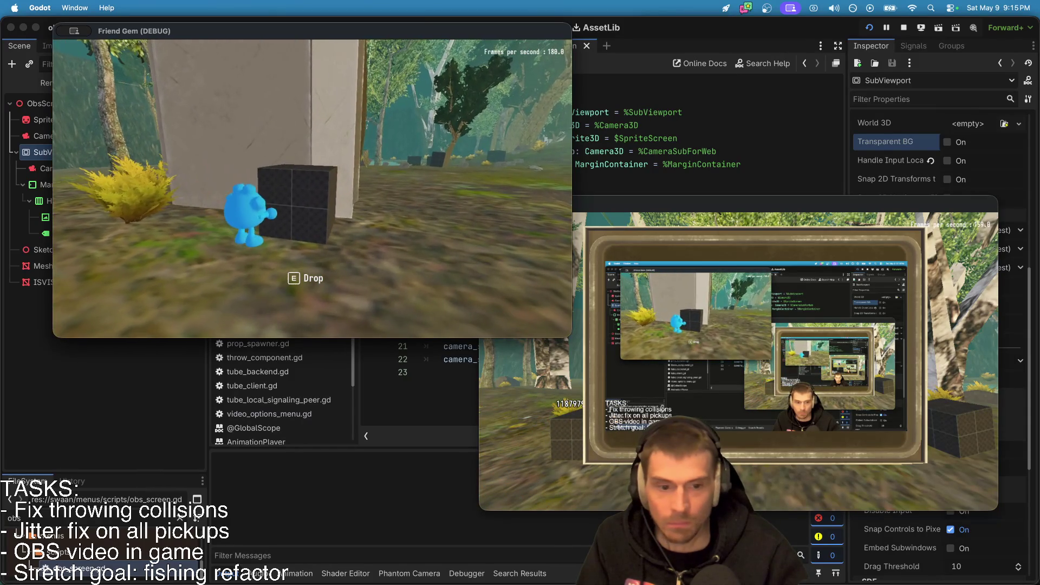
pyautogui.press('s')
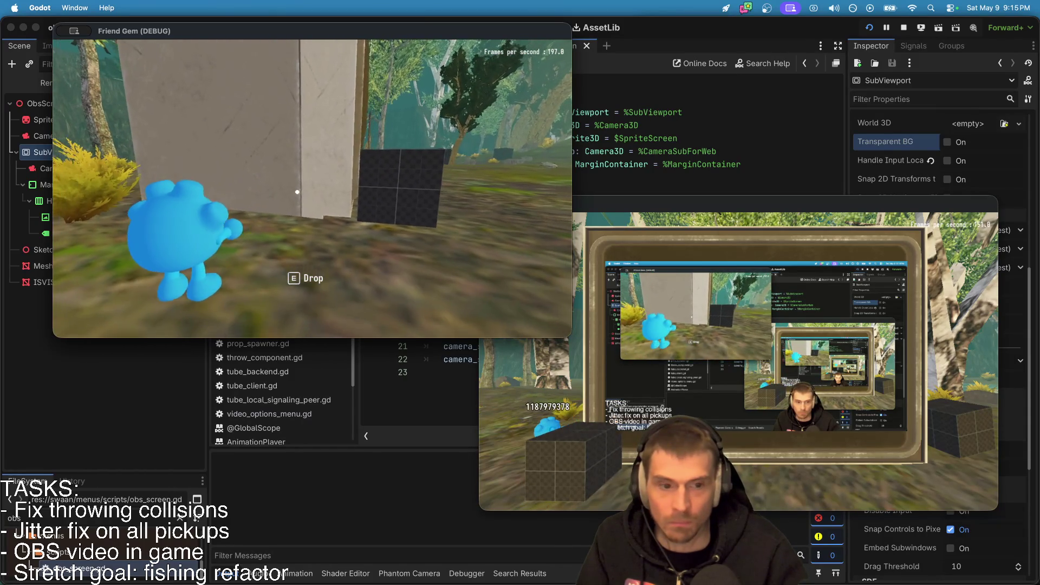
pyautogui.press('a')
pyautogui.press('w')
pyautogui.press('e')
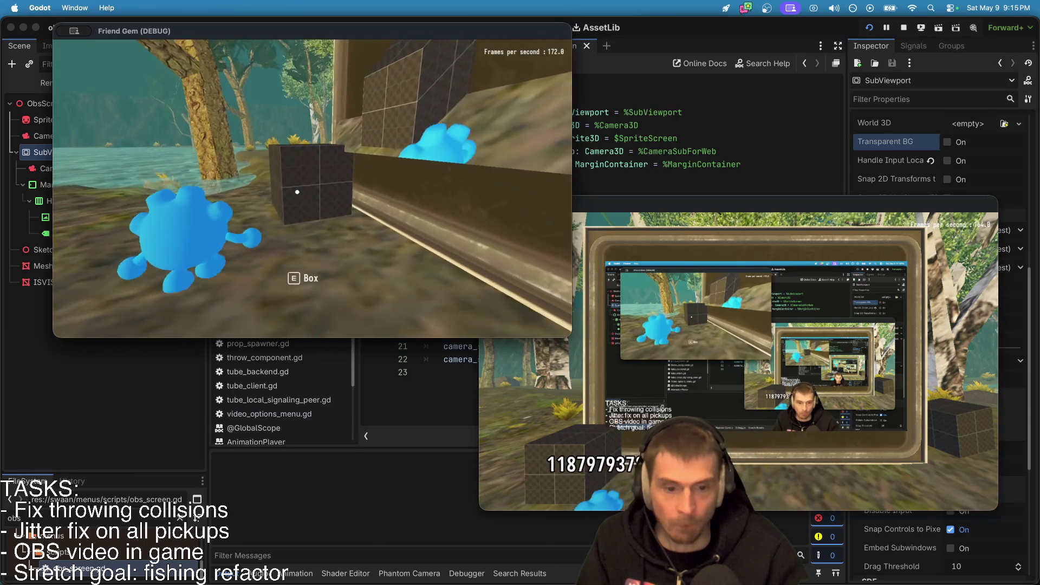
pyautogui.press('d')
pyautogui.press('a')
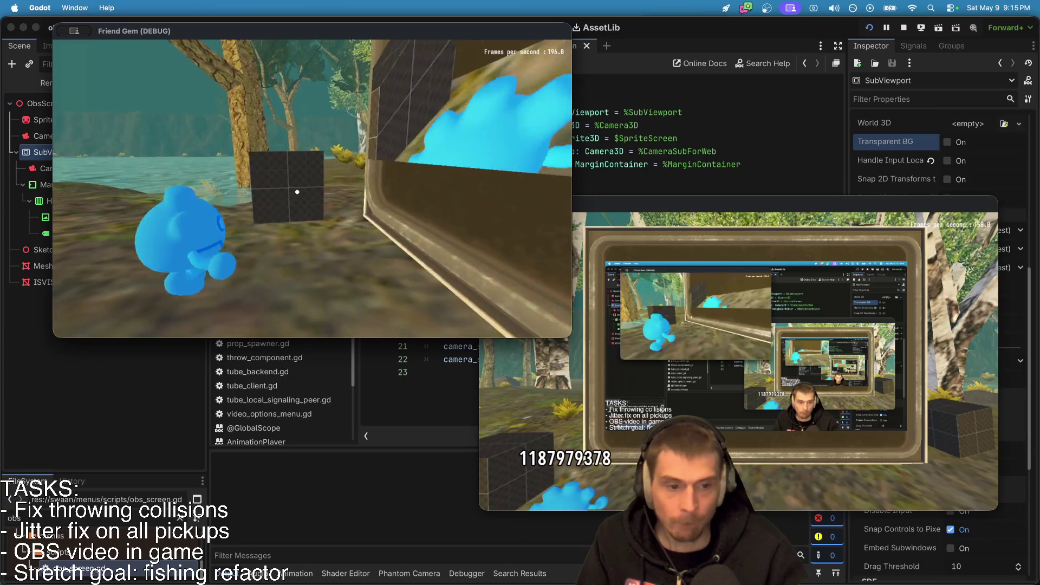
pyautogui.press('e')
# Drop and re-pick boxes, drop one by the wall, jump onto it, then stop the debug run.
pyautogui.press('d')
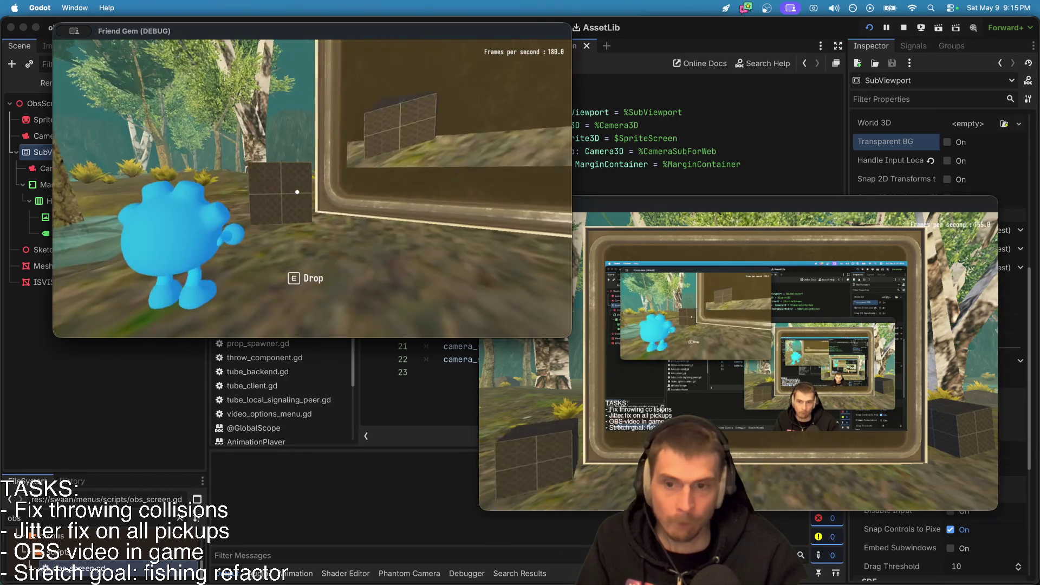
pyautogui.press('e')
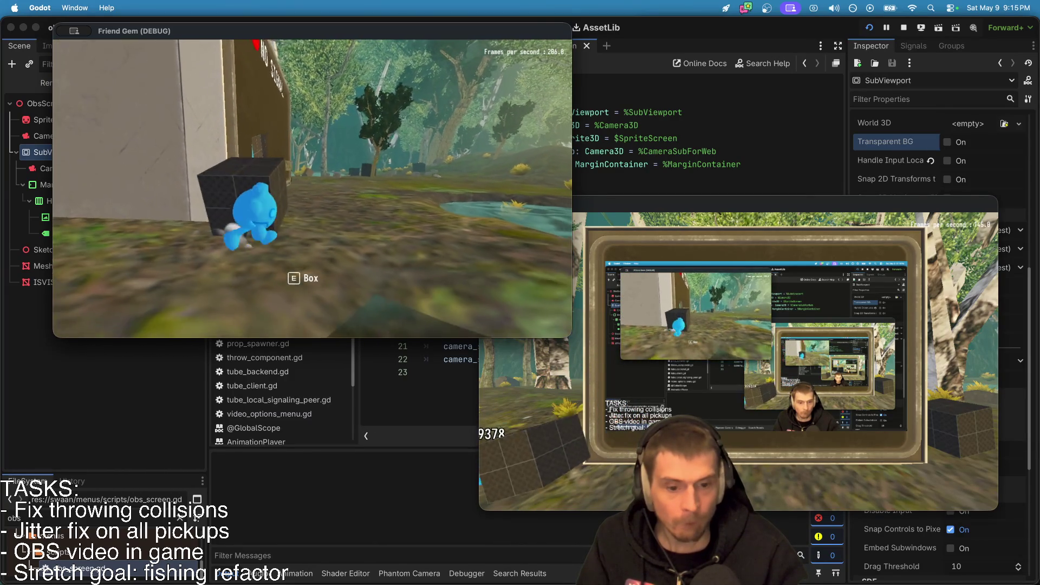
pyautogui.press('e')
pyautogui.press('e')
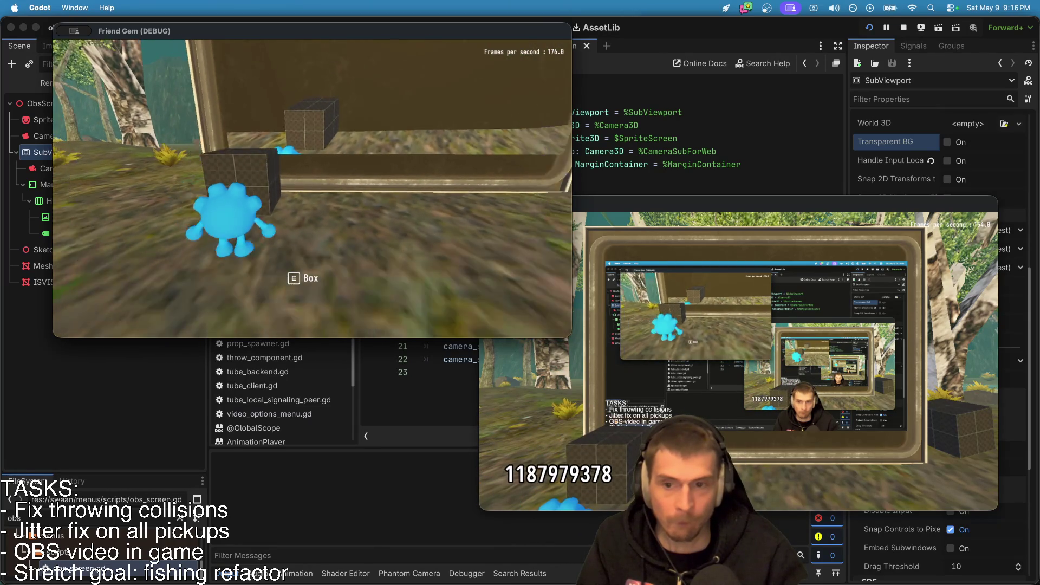
pyautogui.press('space')
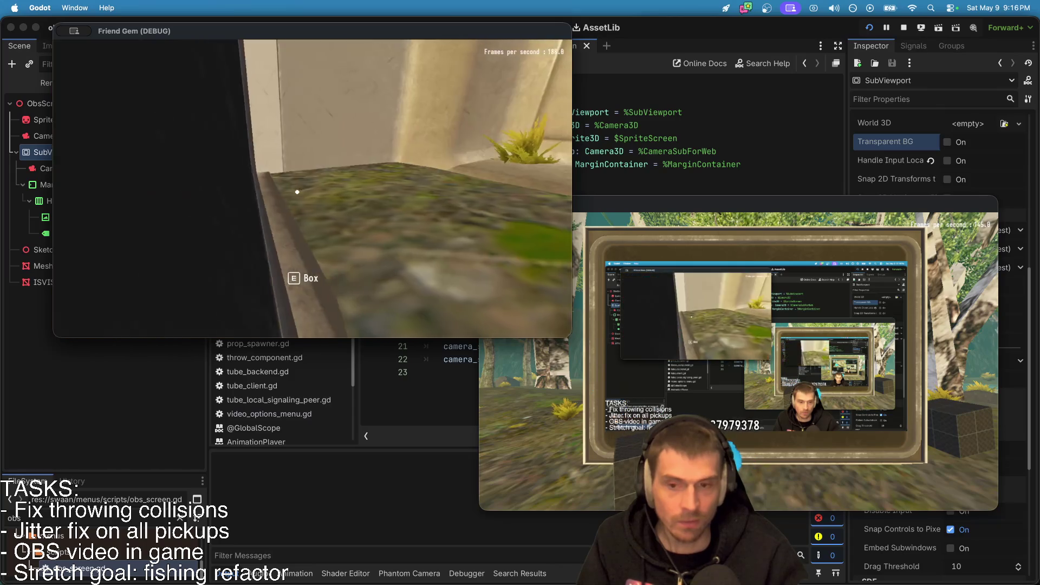
pyautogui.press('e')
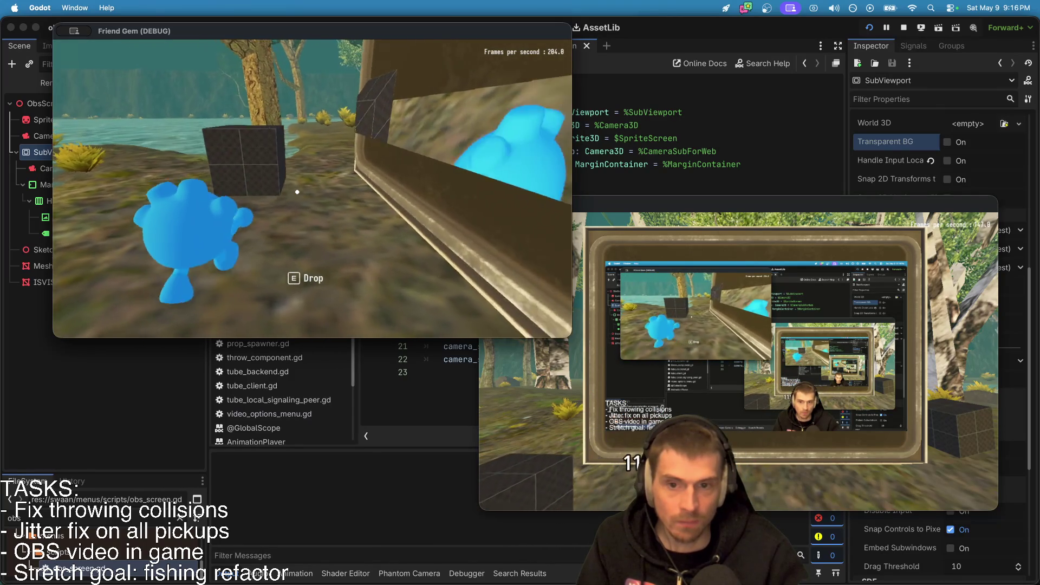
pyautogui.press('e')
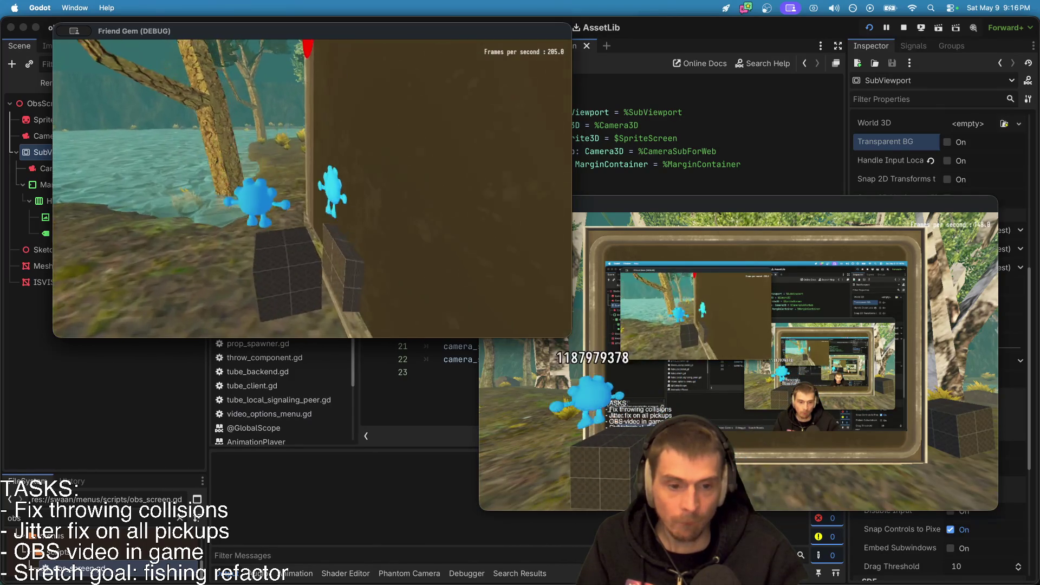
pyautogui.press('space')
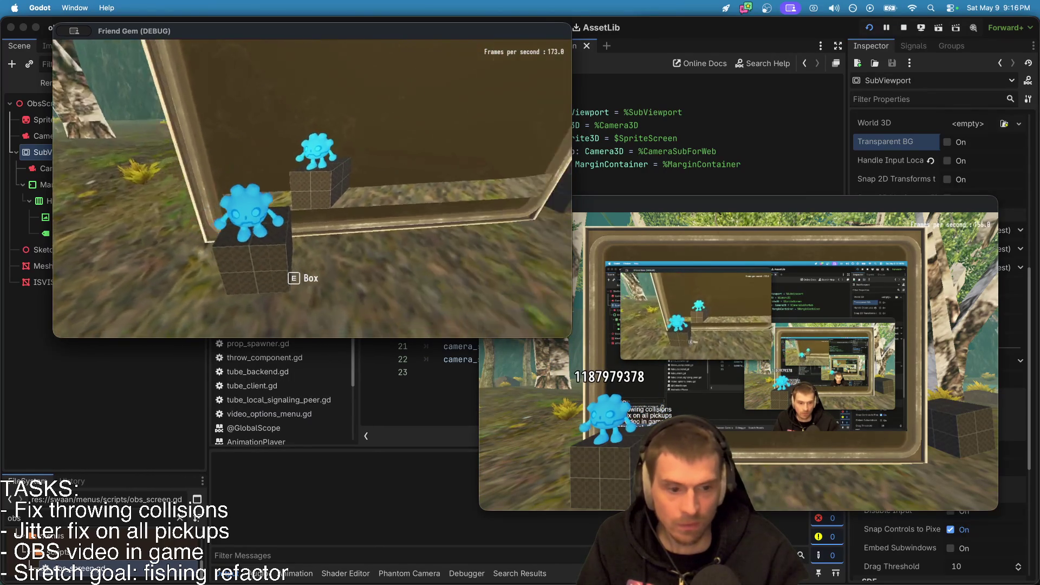
pyautogui.press('super+q')
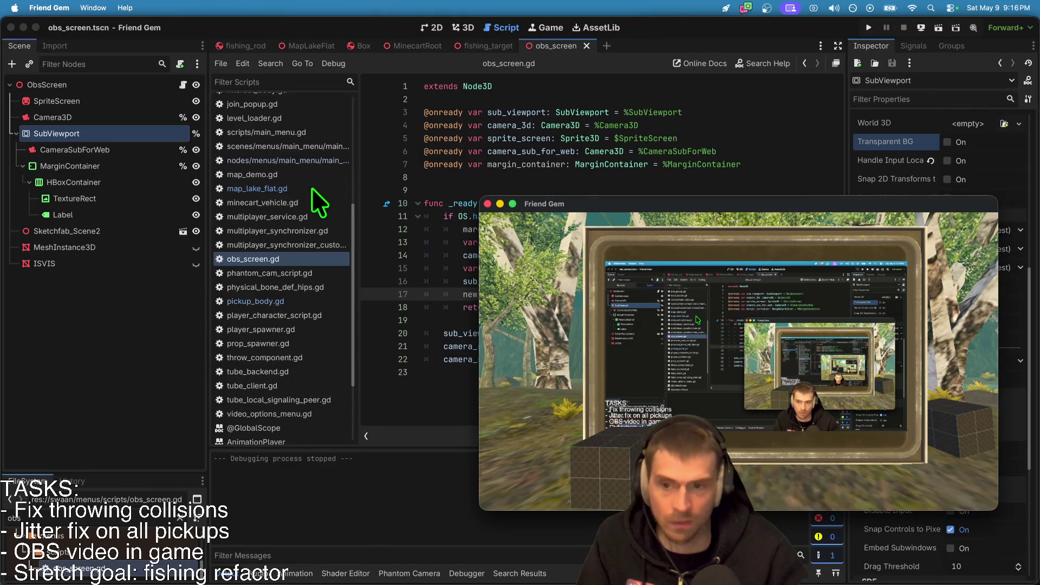
# Switch through OBS, Chrome's web build and the live-chat window.
pyautogui.press('super+Tab')
pyautogui.press('super+Tab')
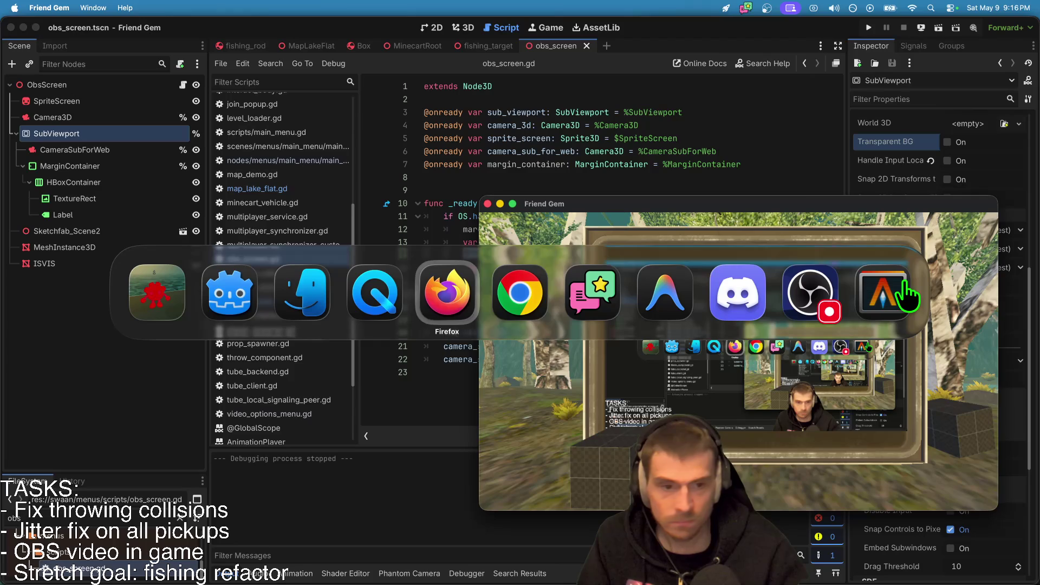
pyautogui.press('super+Tab')
pyautogui.press('super+Tab')
pyautogui.moveTo(851, 574)
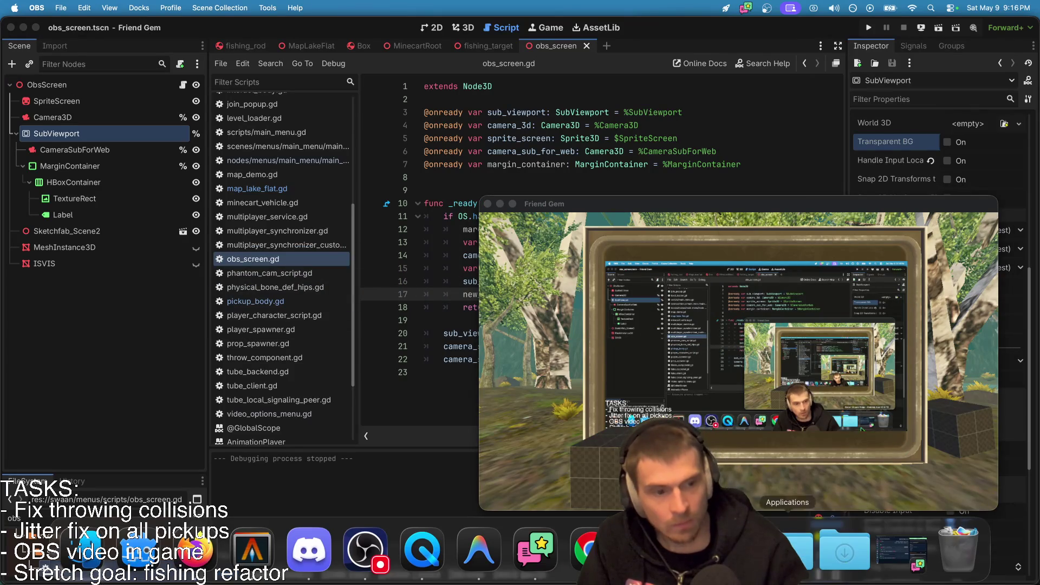
pyautogui.click(591, 548)
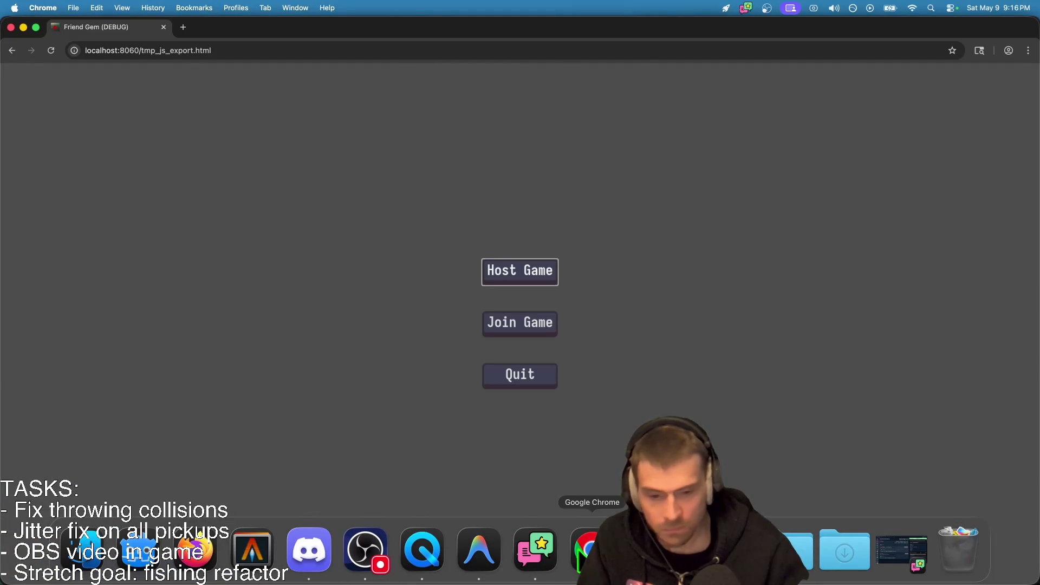
pyautogui.click(557, 552)
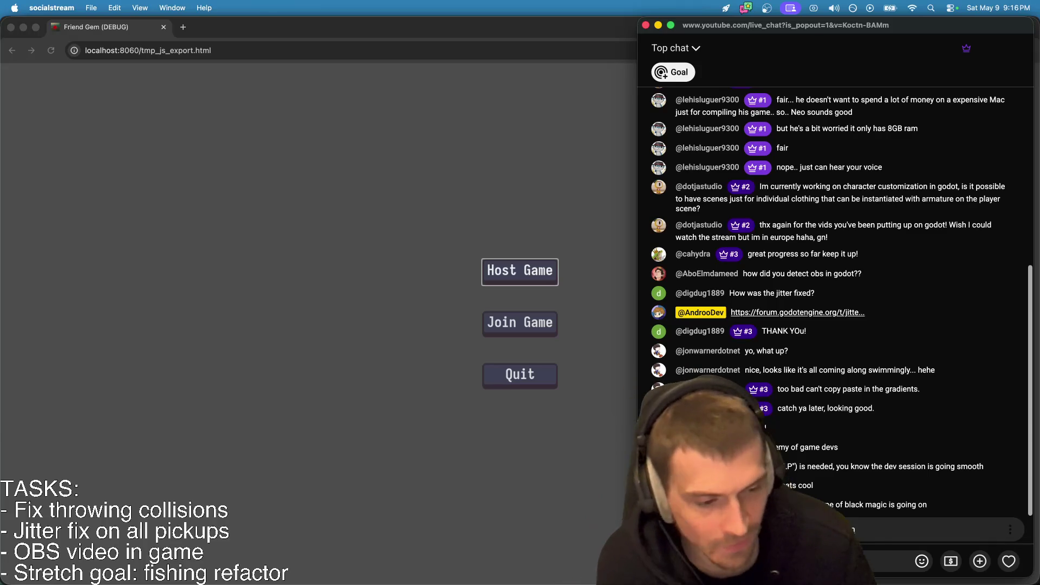
pyautogui.moveTo(867, 583)
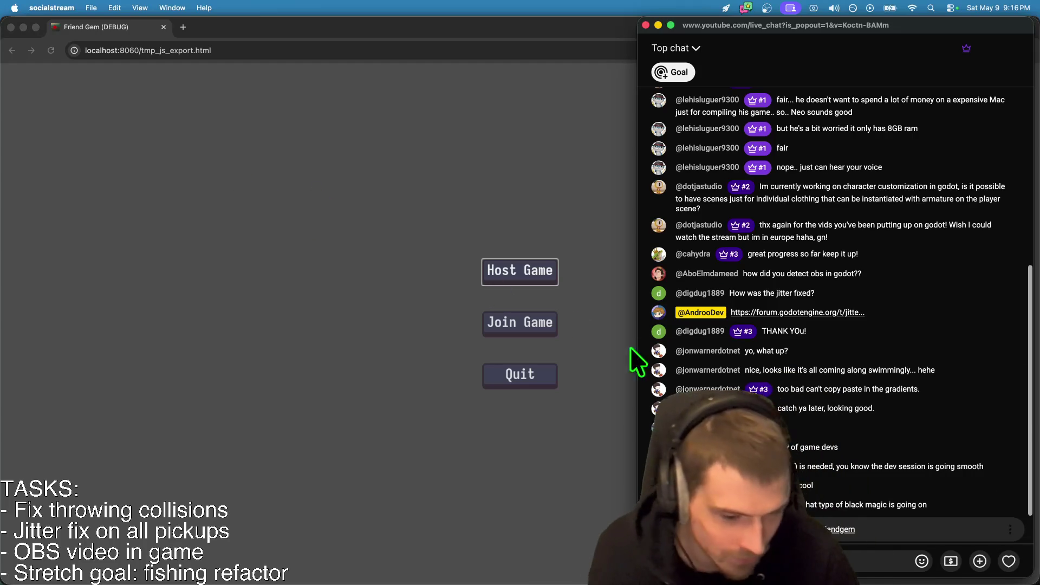
# Cycle through the Friend Gem game, Chrome, OBS and live chat, then bring up Discord.
pyautogui.press('super+Tab')
pyautogui.press('super+Tab')
pyautogui.press('super+Tab')
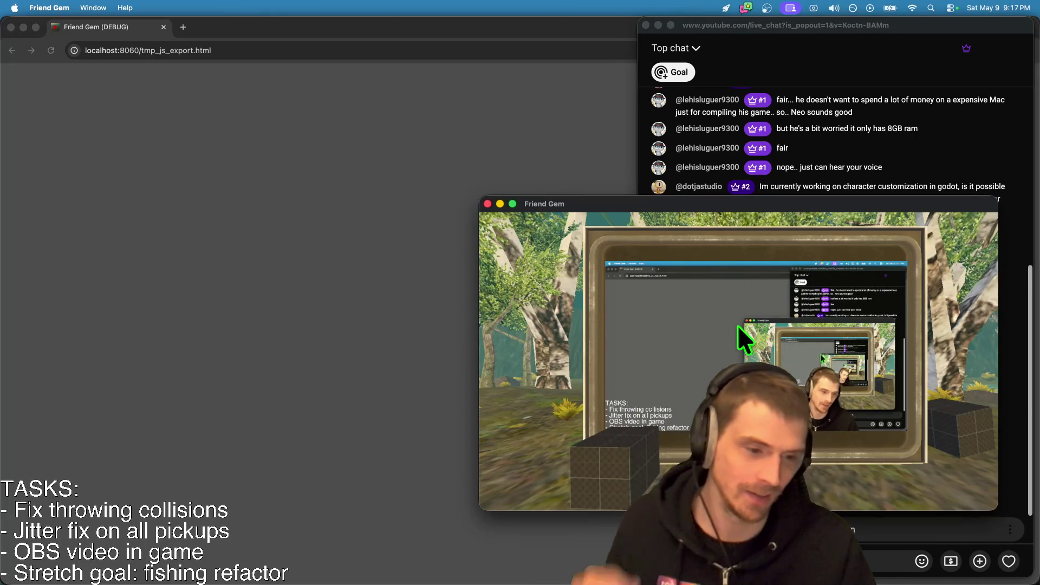
pyautogui.press('super+Tab')
pyautogui.press('super+Tab')
pyautogui.press('super+Tab')
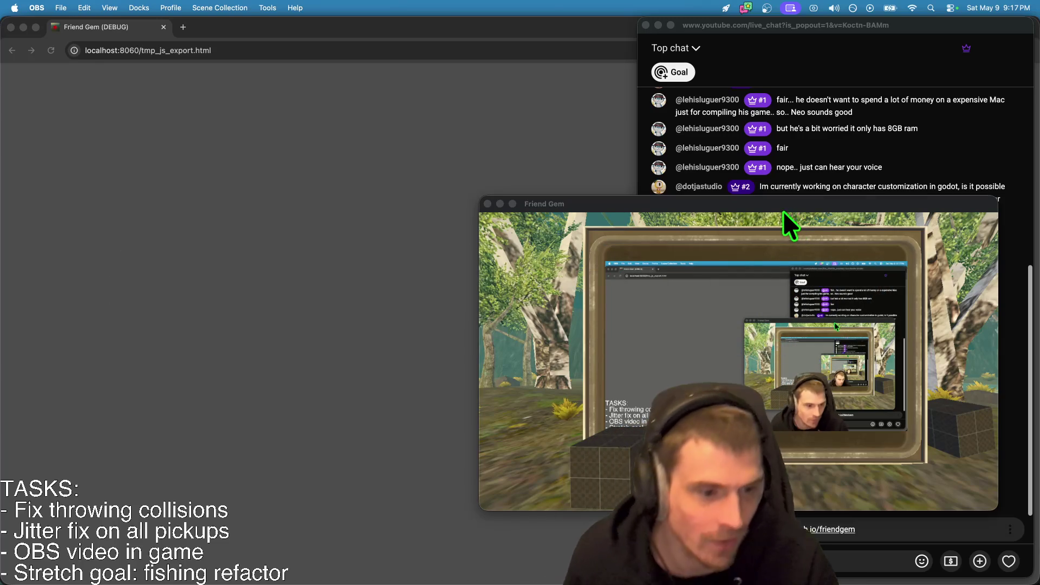
pyautogui.press('super+Tab')
pyautogui.press('super+Tab')
pyautogui.press('super+Tab')
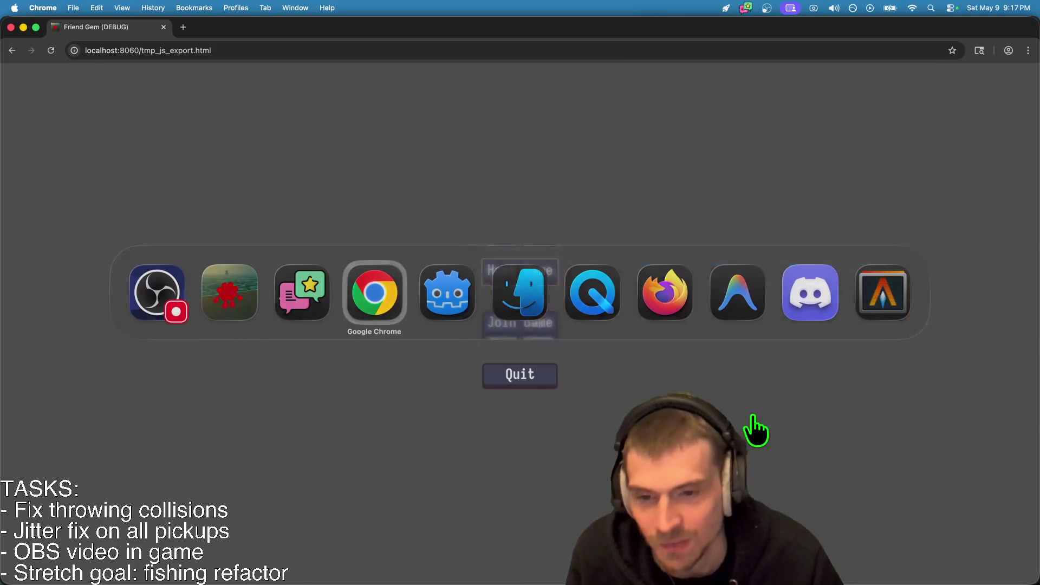
pyautogui.moveTo(591, 558)
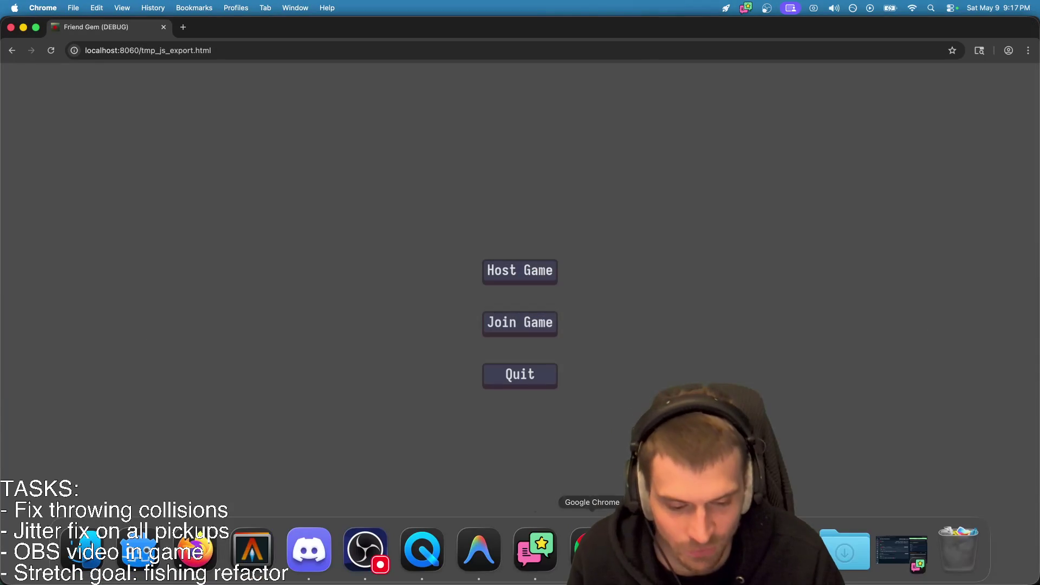
pyautogui.click(535, 550)
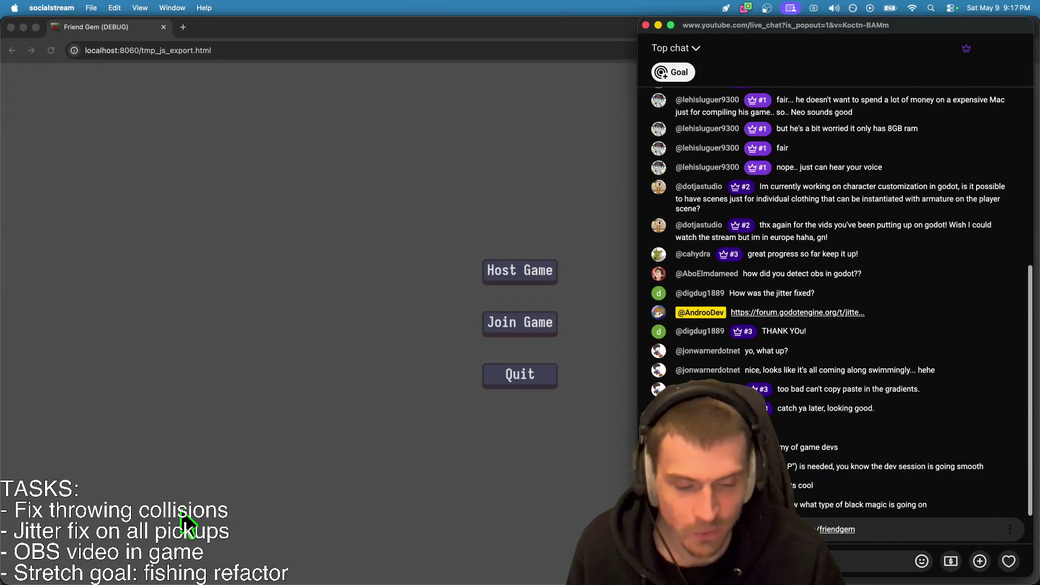
pyautogui.press('super+Tab')
pyautogui.press('super+Tab')
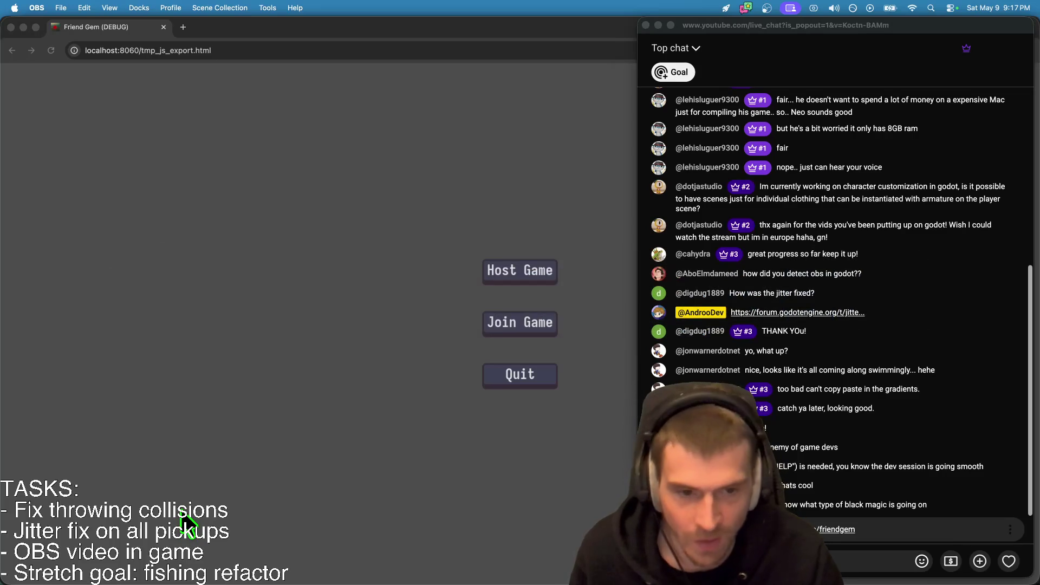
pyautogui.press('super+Tab')
pyautogui.press('super+Tab')
pyautogui.press('super+Tab')
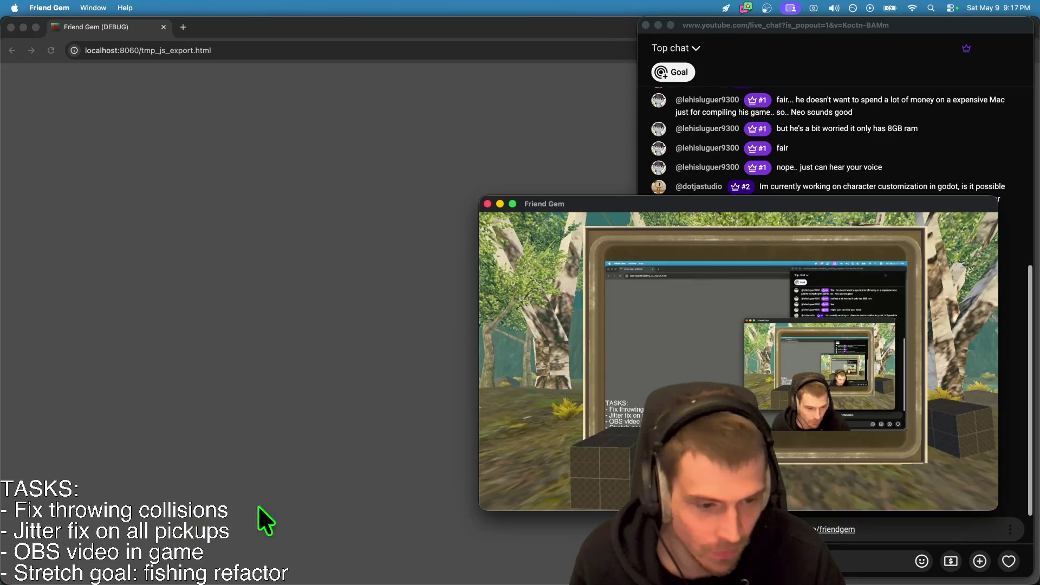
pyautogui.press('super+Tab')
pyautogui.press('super+Tab')
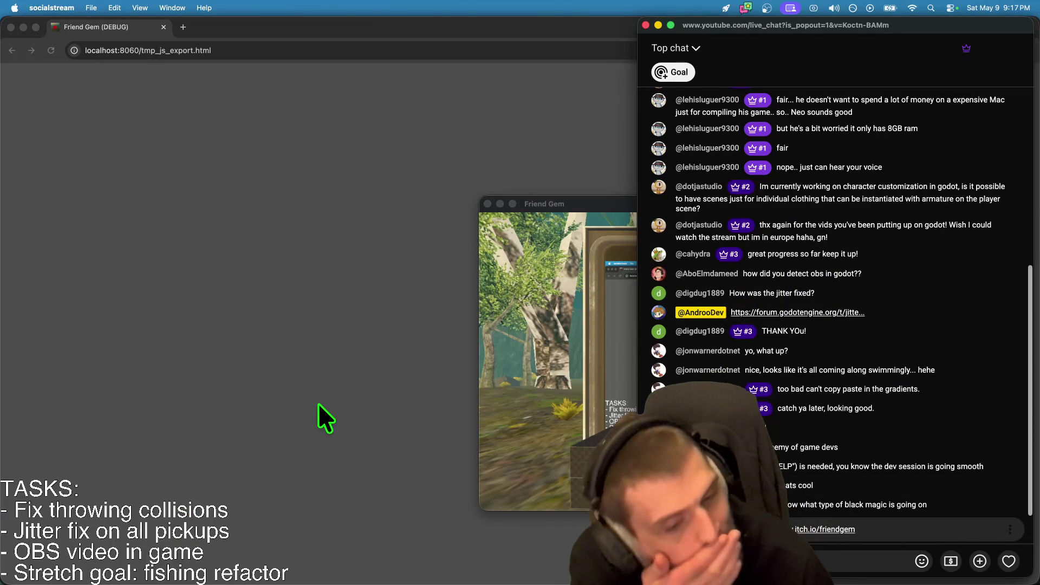
pyautogui.click(325, 548)
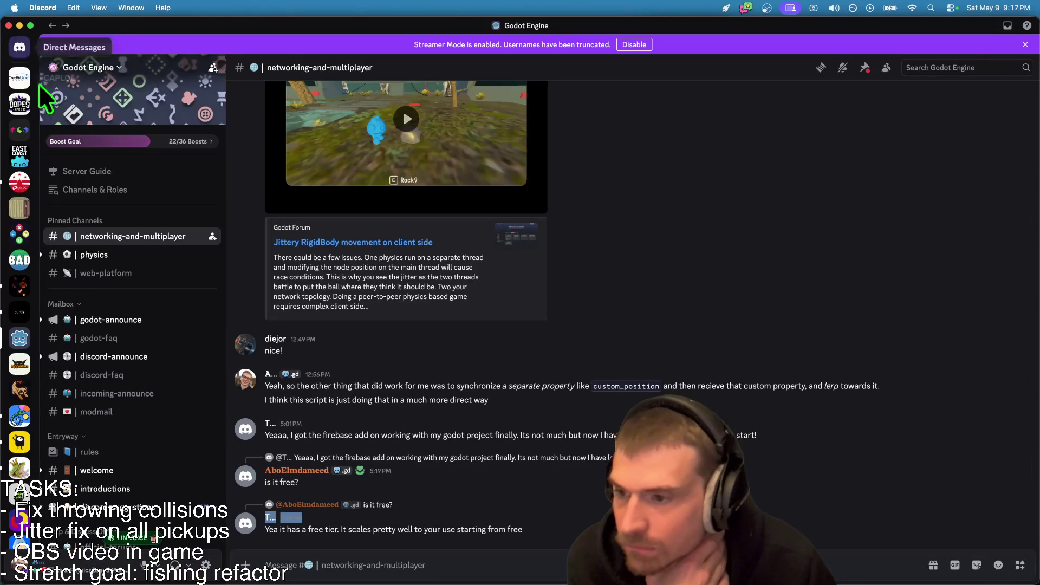
# View the Godot East Coast Guild gamedev channel in Discord, briefly checking the Friends page.
pyautogui.click(20, 156)
pyautogui.scroll(3, 539, 336)
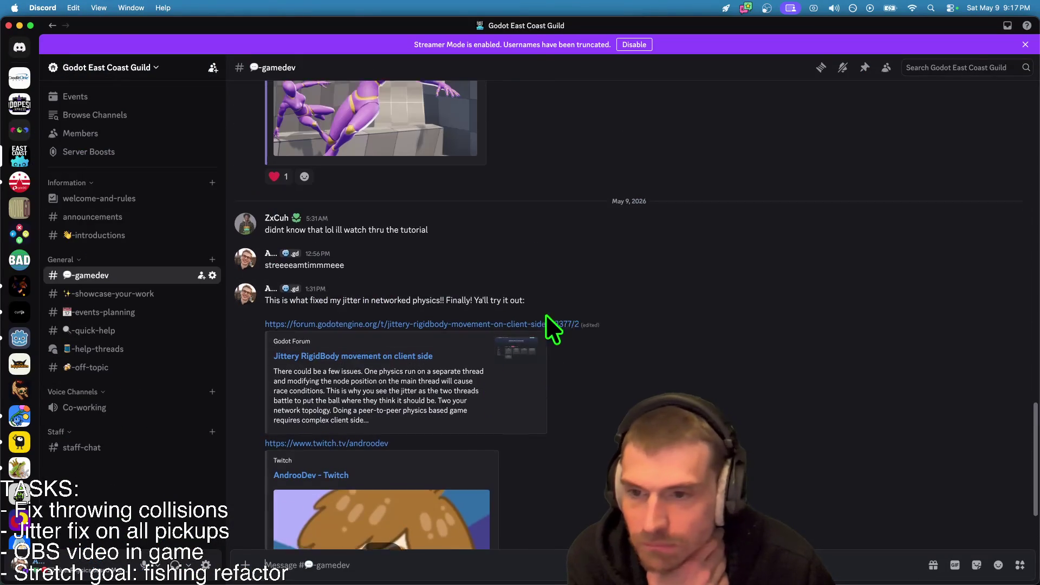
pyautogui.scroll(-3, 596, 266)
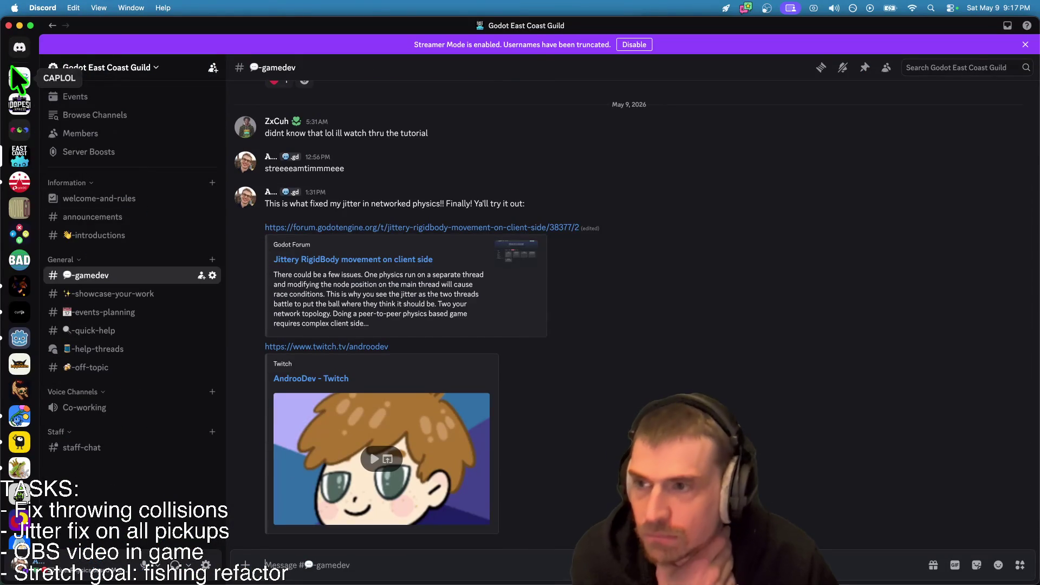
pyautogui.click(22, 49)
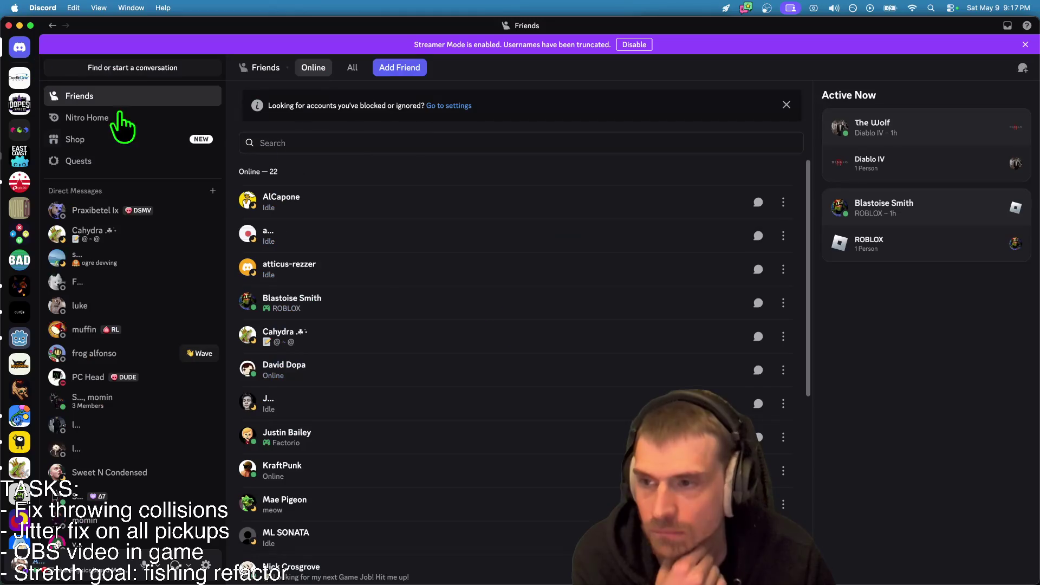
pyautogui.press('super+bracketleft')
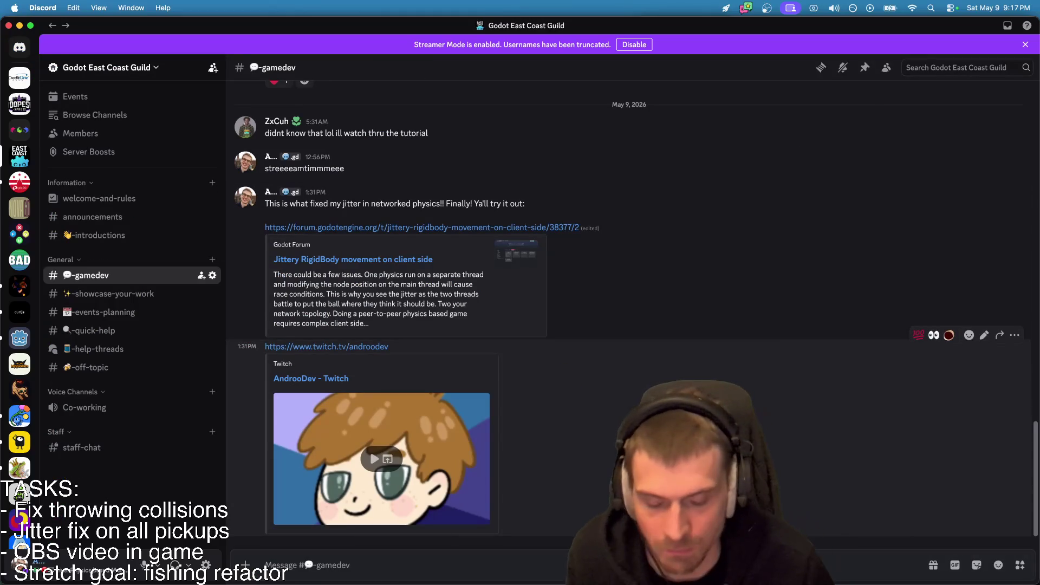
# Hide and restore the live chat window, then bring the Godot editor forward.
pyautogui.press('super+Tab')
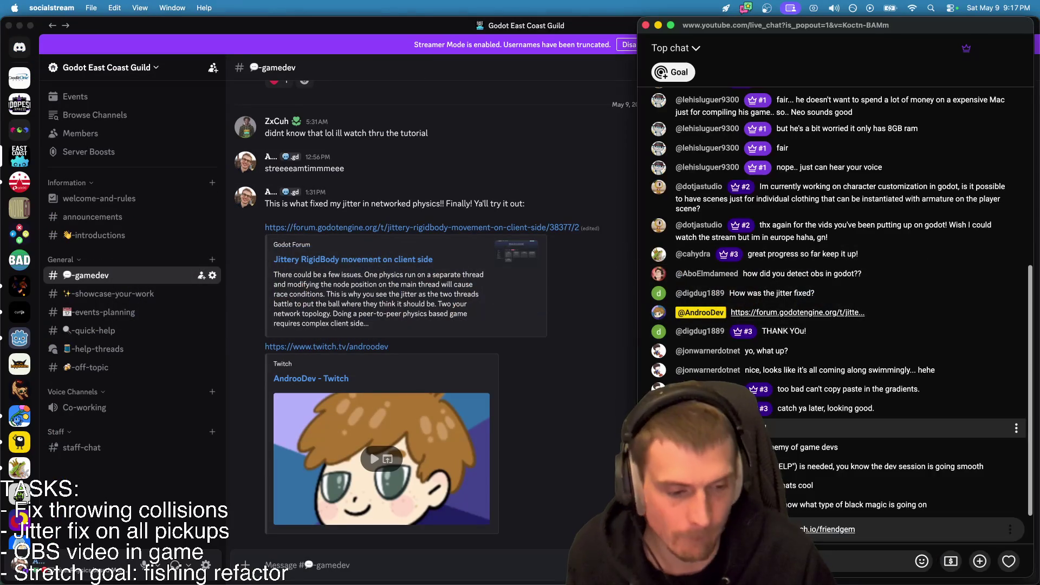
pyautogui.press('super+m')
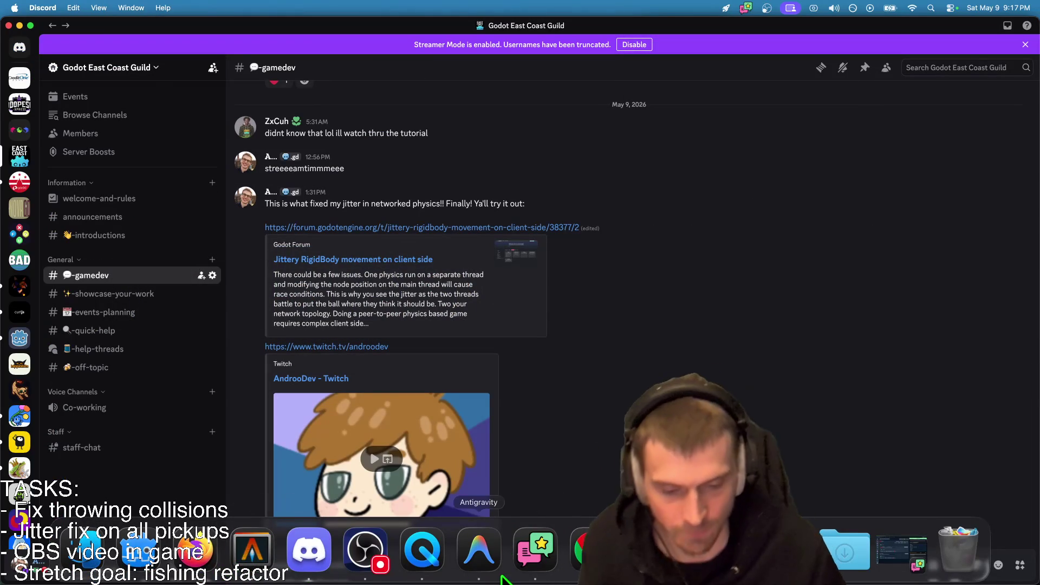
pyautogui.click(535, 550)
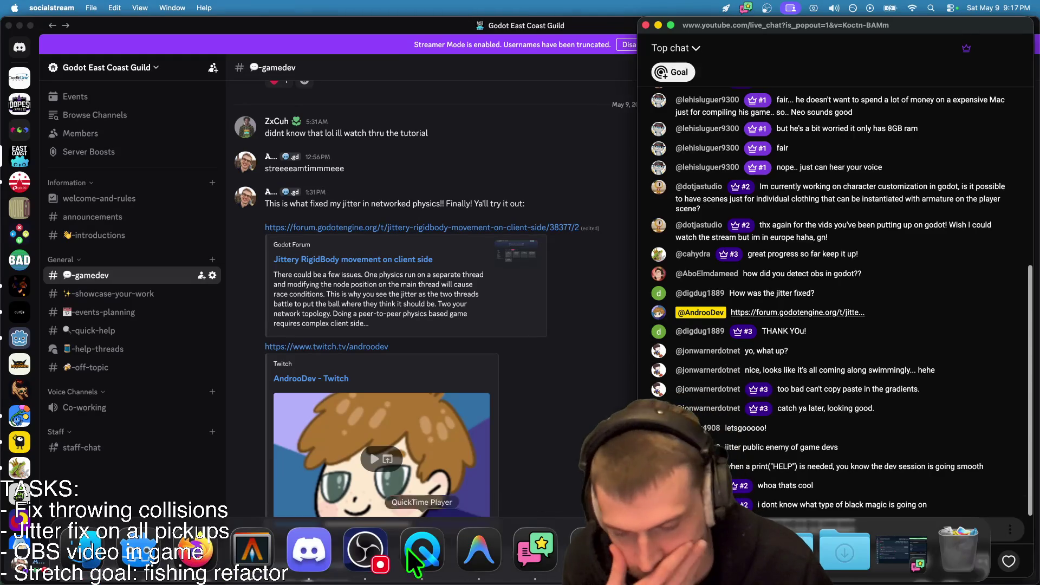
pyautogui.click(152, 560)
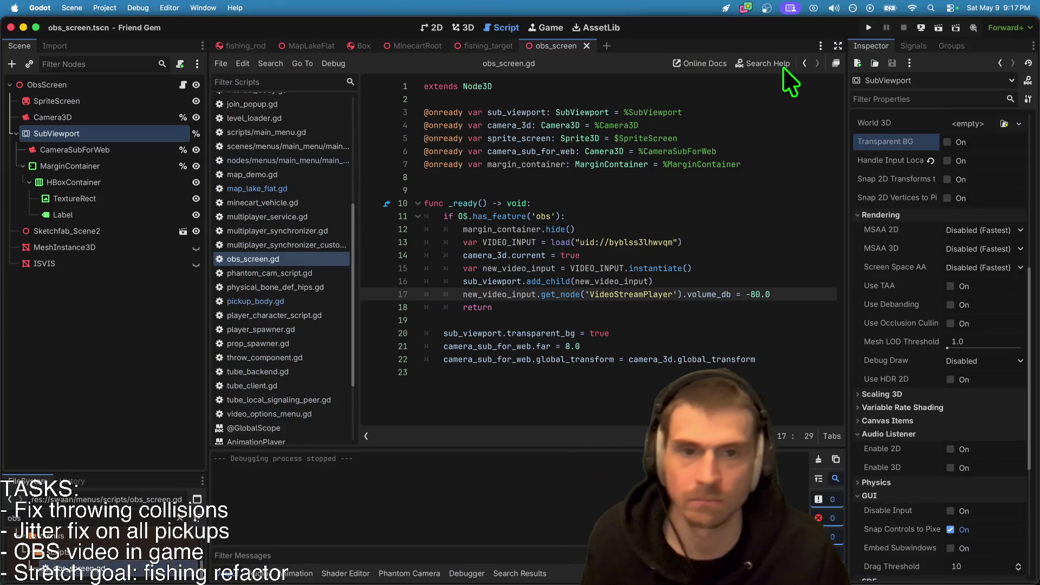
# Export the Web (Runnable) preset to dist/web/index.html, overwriting the existing file.
pyautogui.click(104, 8)
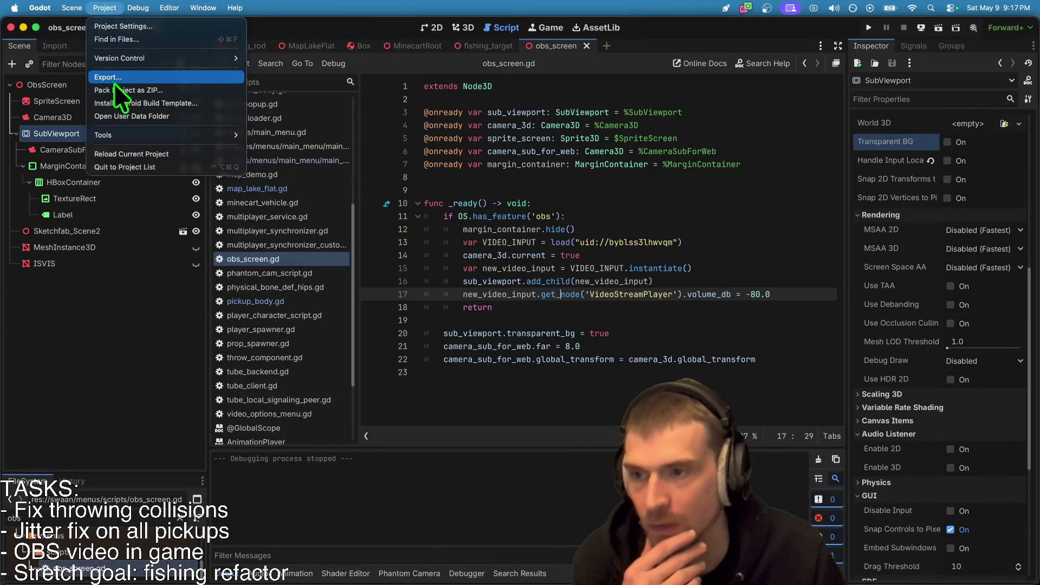
pyautogui.click(102, 59)
pyautogui.click(163, 80)
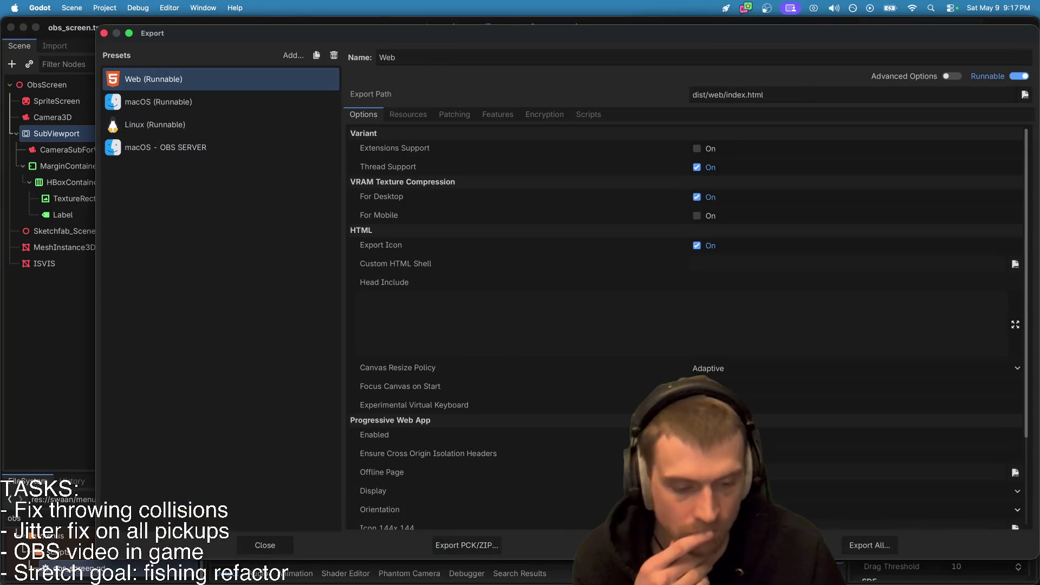
pyautogui.click(705, 545)
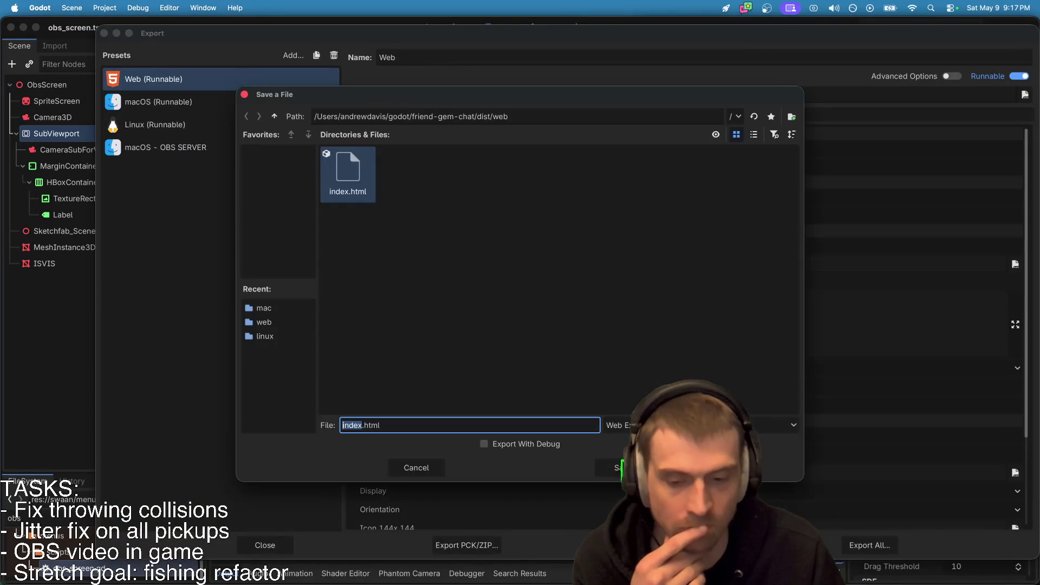
pyautogui.click(617, 467)
pyautogui.click(580, 304)
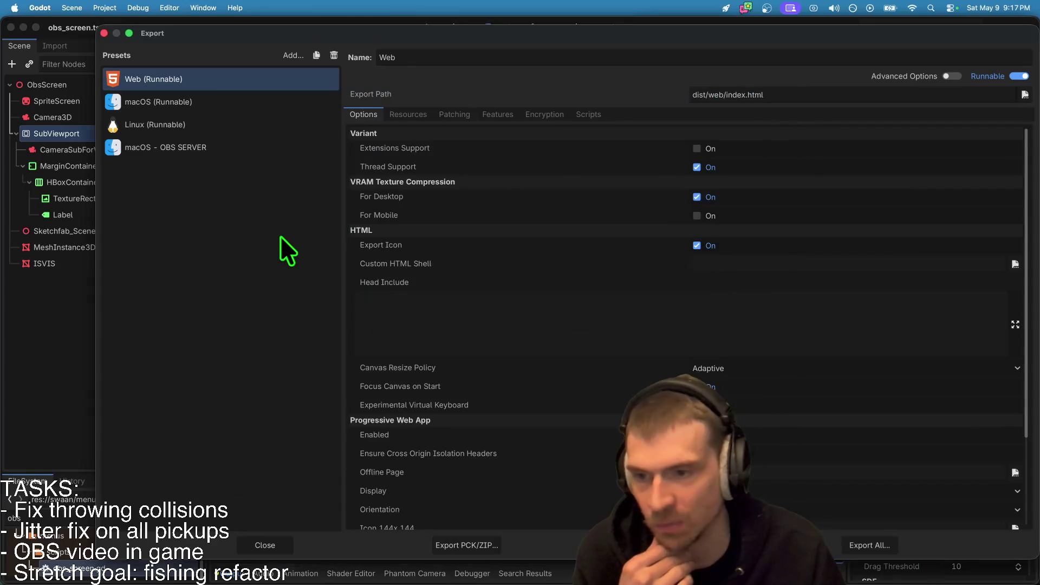
# Dismiss the export warnings, close the Export window, and run the web build in the browser.
pyautogui.click(704, 550)
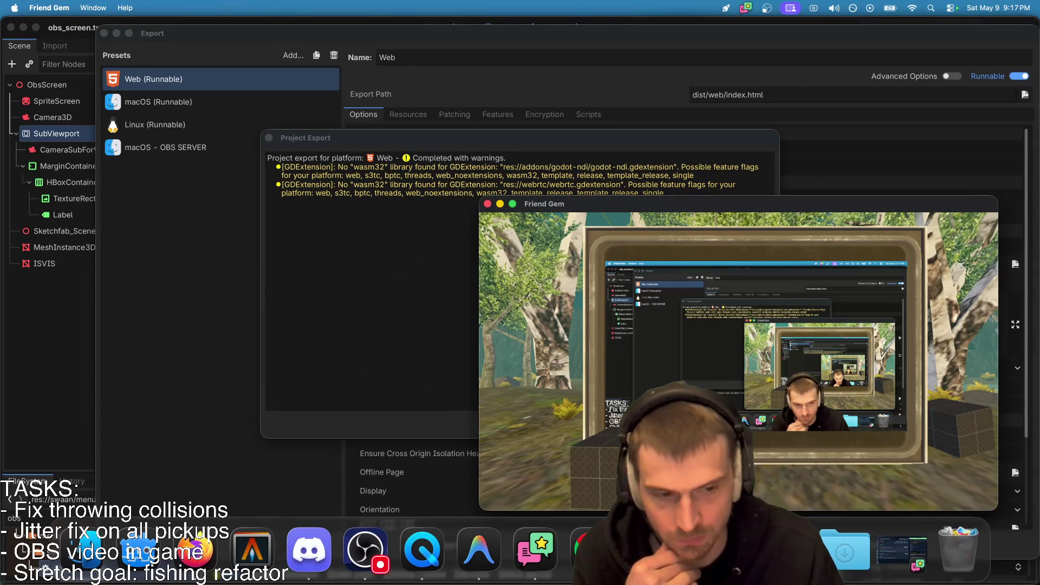
pyautogui.click(800, 114)
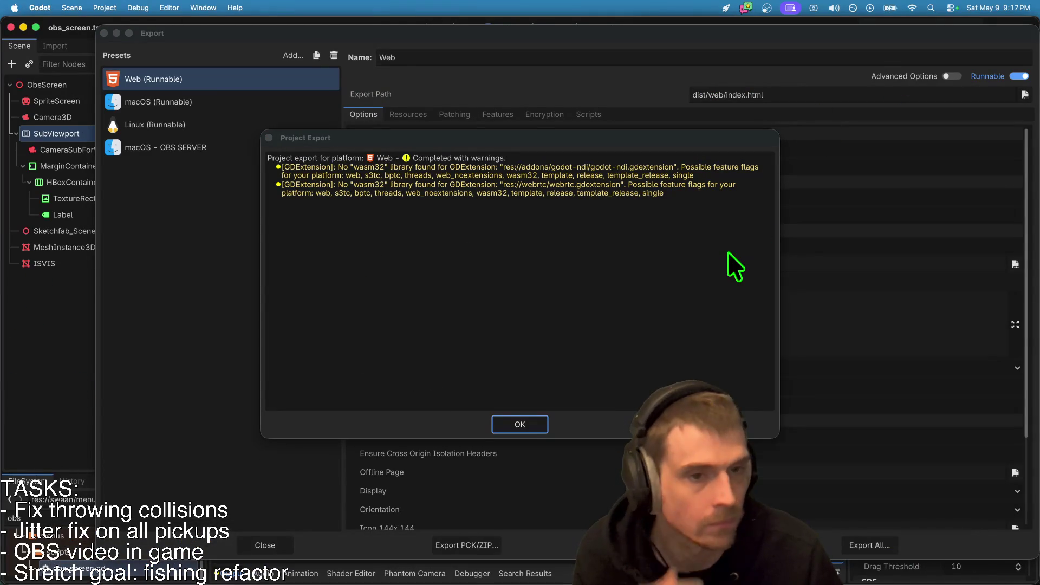
pyautogui.press('Return')
pyautogui.press('Escape')
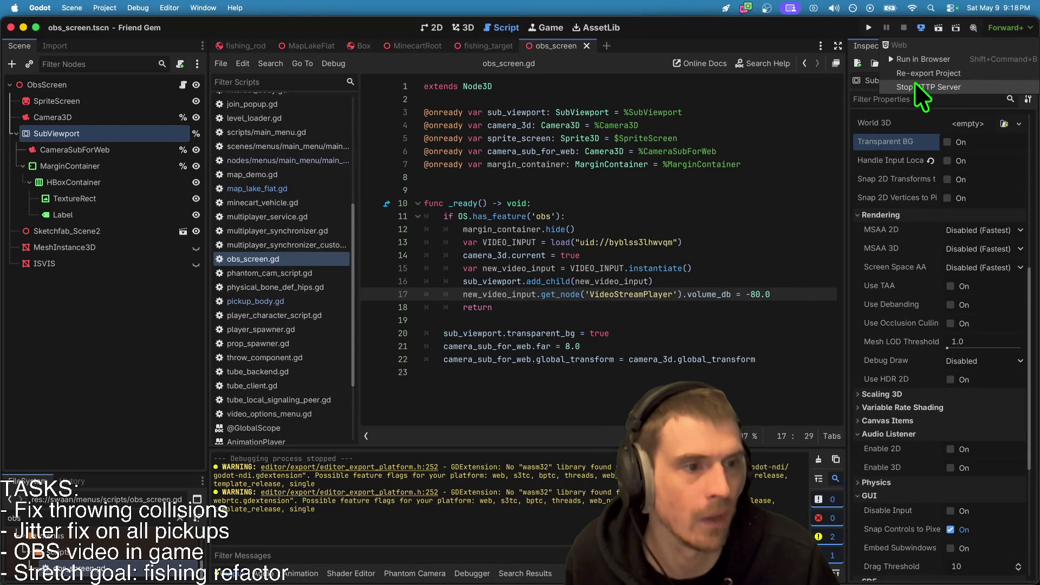
pyautogui.click(922, 61)
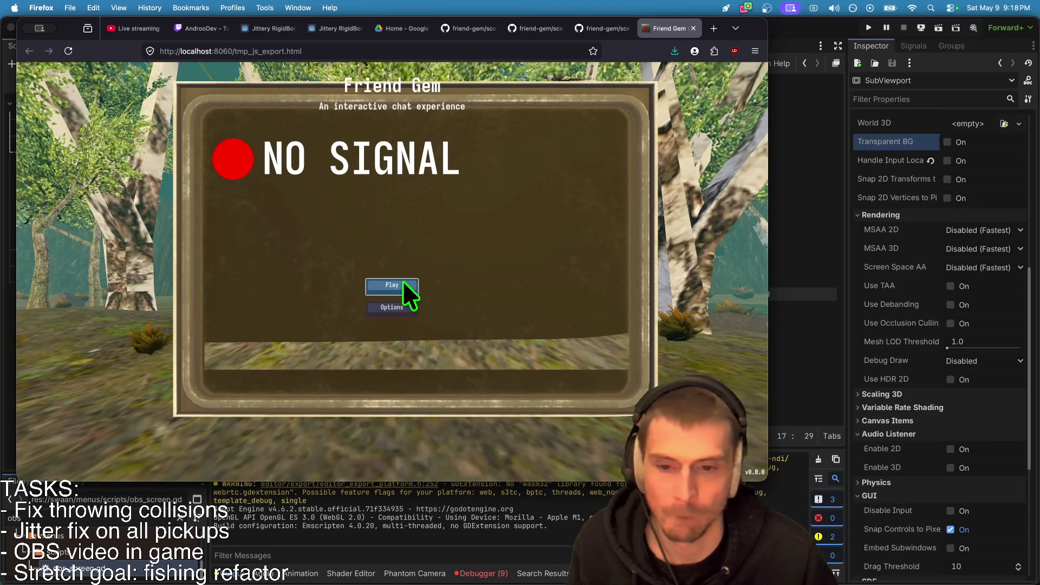
# Join a game from the web build's menu and start playing.
pyautogui.press('Return')
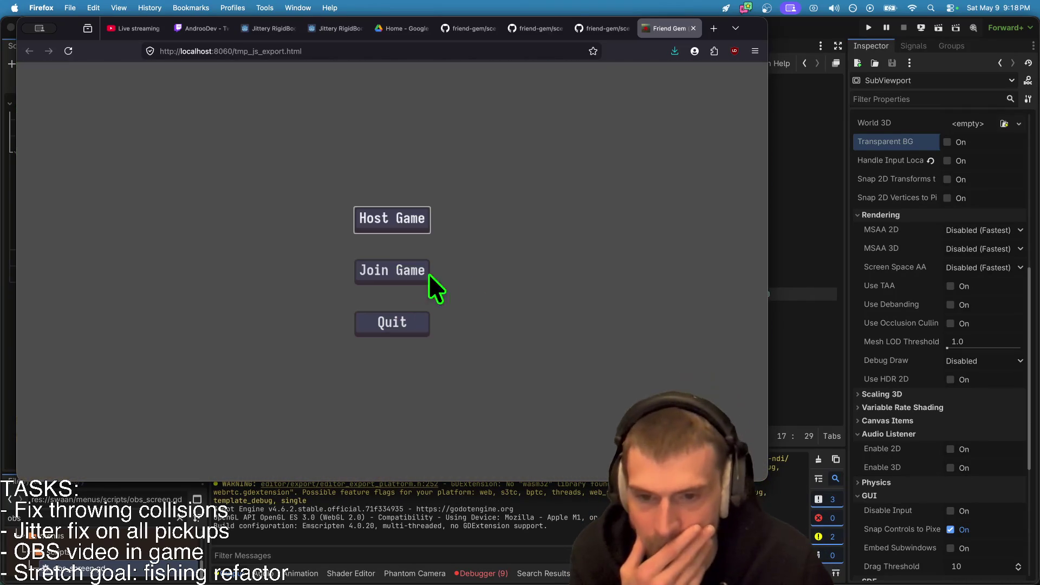
pyautogui.click(427, 271)
pyautogui.click(513, 163)
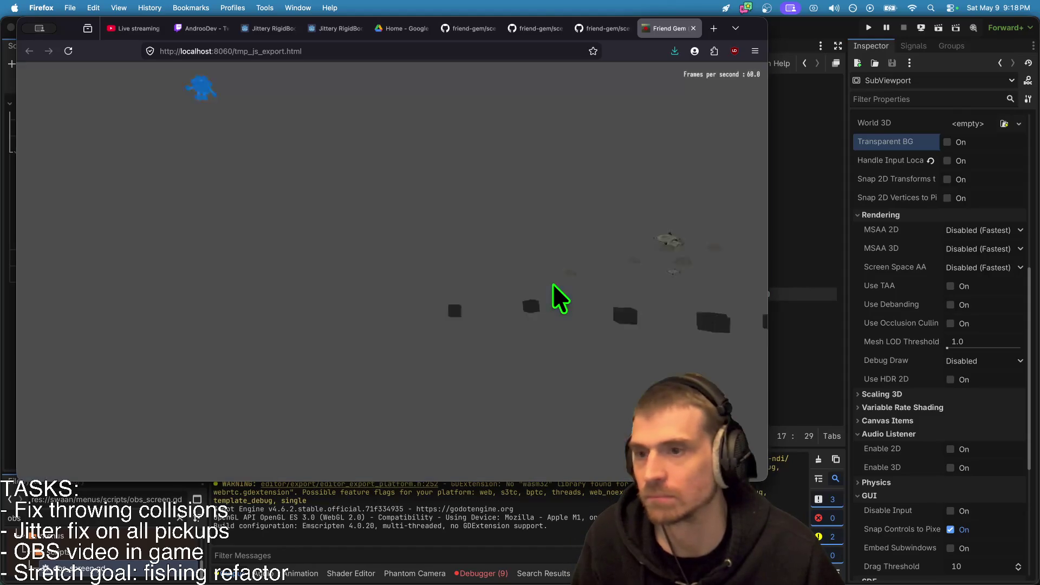
pyautogui.click(552, 283)
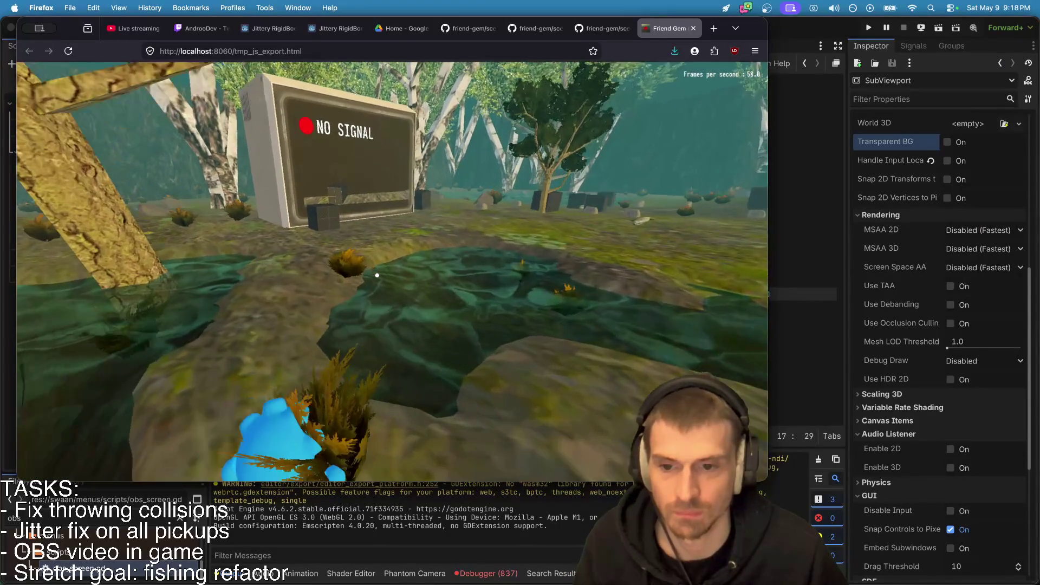
# Walk to the NO SIGNAL TV, hop on a box, and carry another box between the others.
pyautogui.press('w')
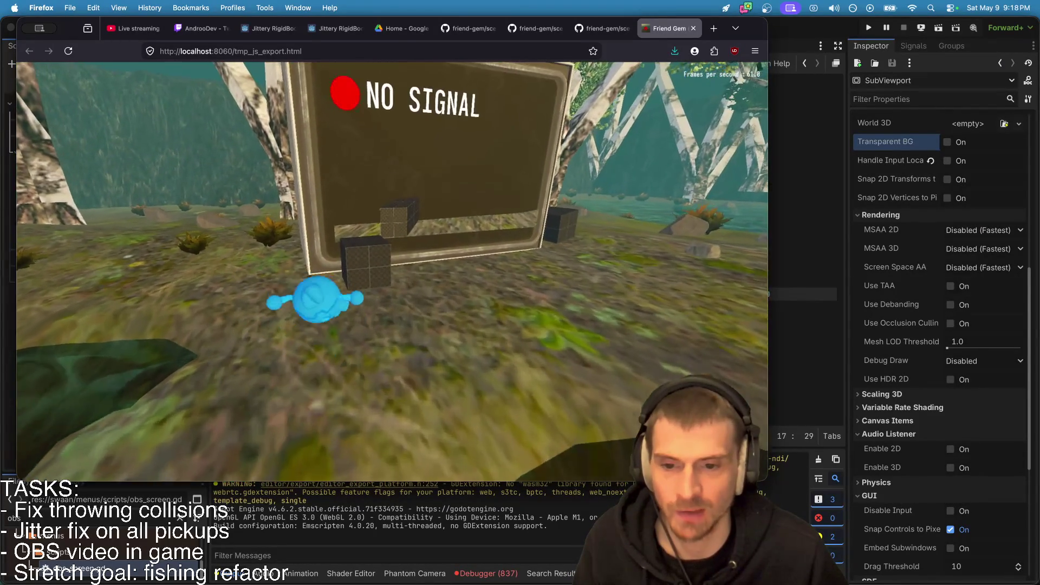
pyautogui.press('space')
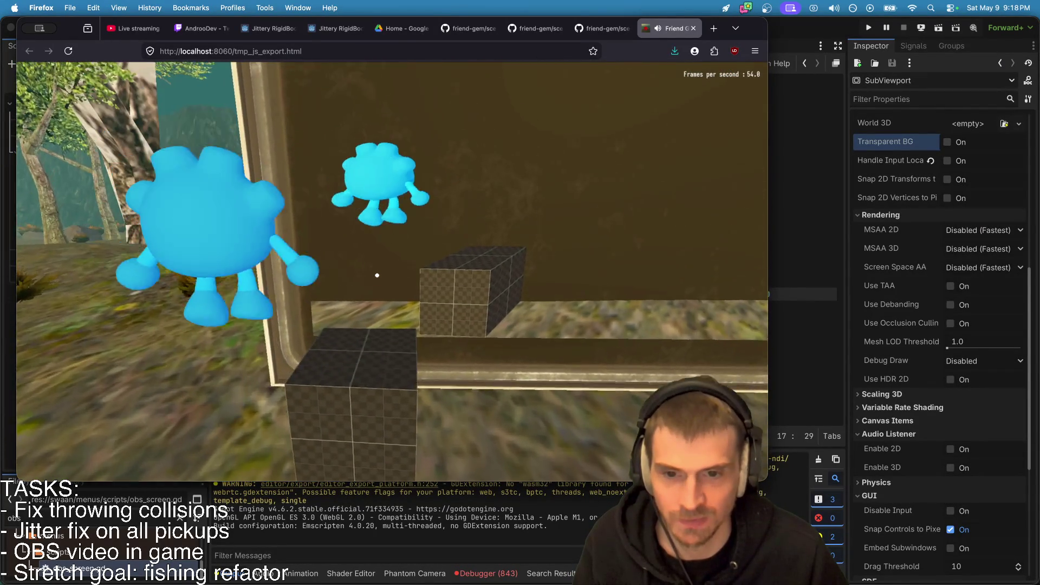
pyautogui.press('w')
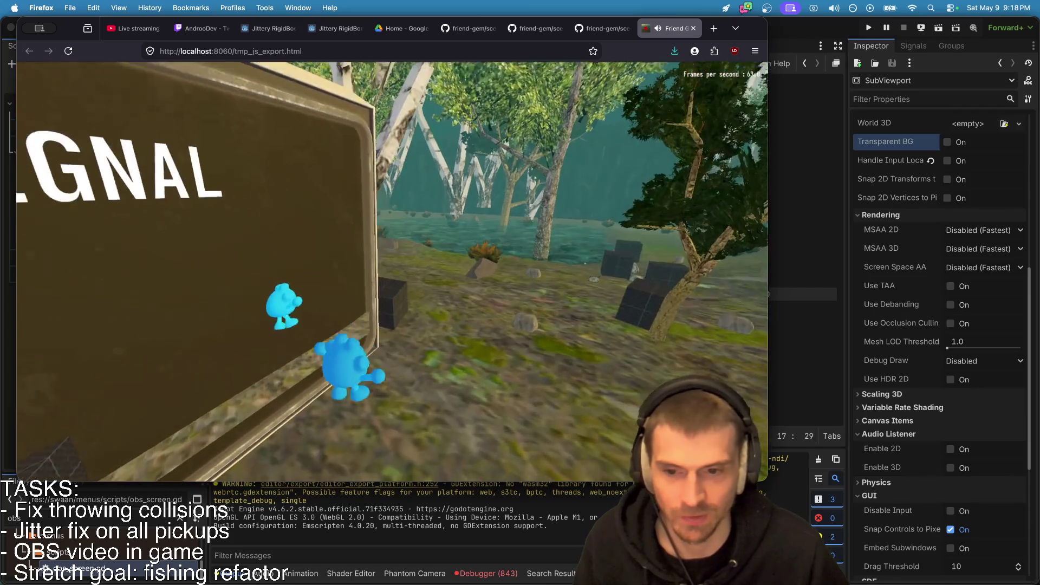
pyautogui.press('e')
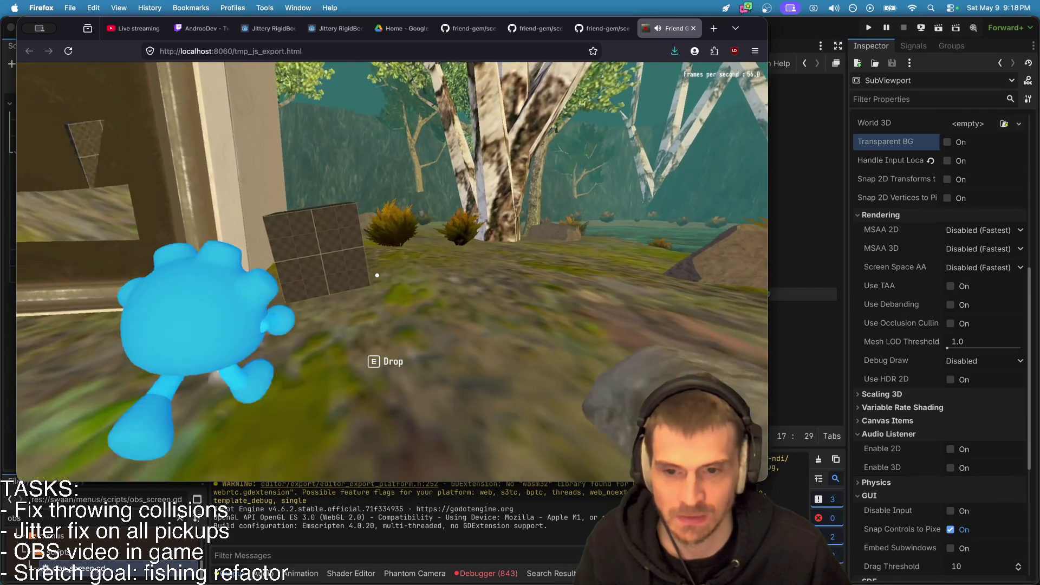
pyautogui.press('w')
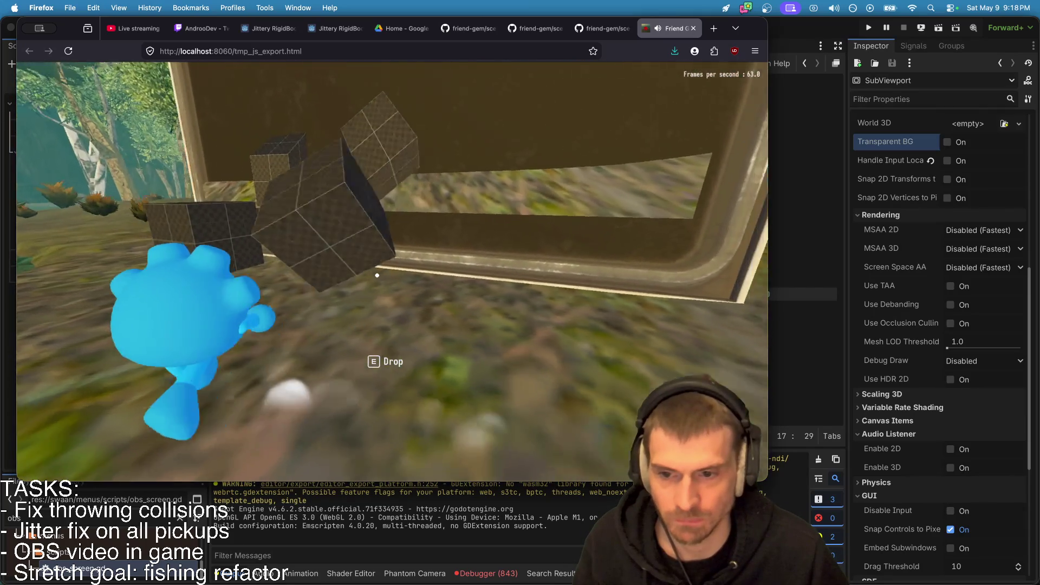
pyautogui.press('w')
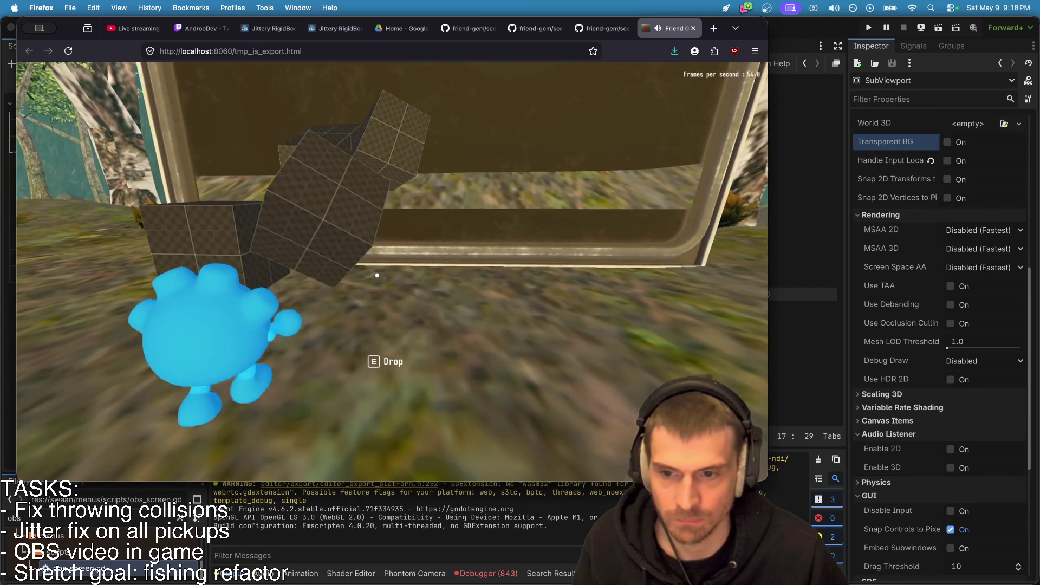
pyautogui.press('w')
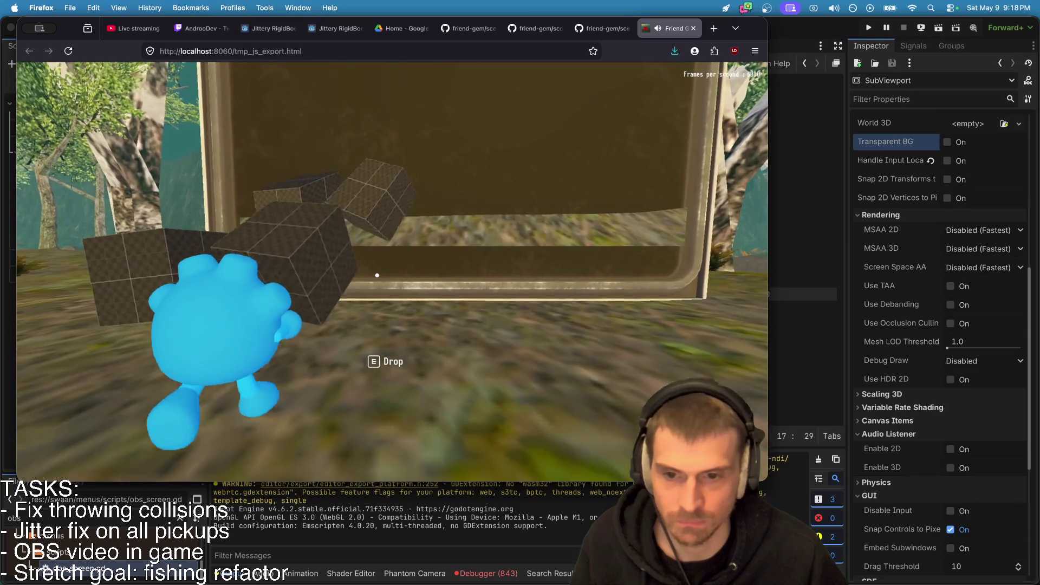
pyautogui.press('w')
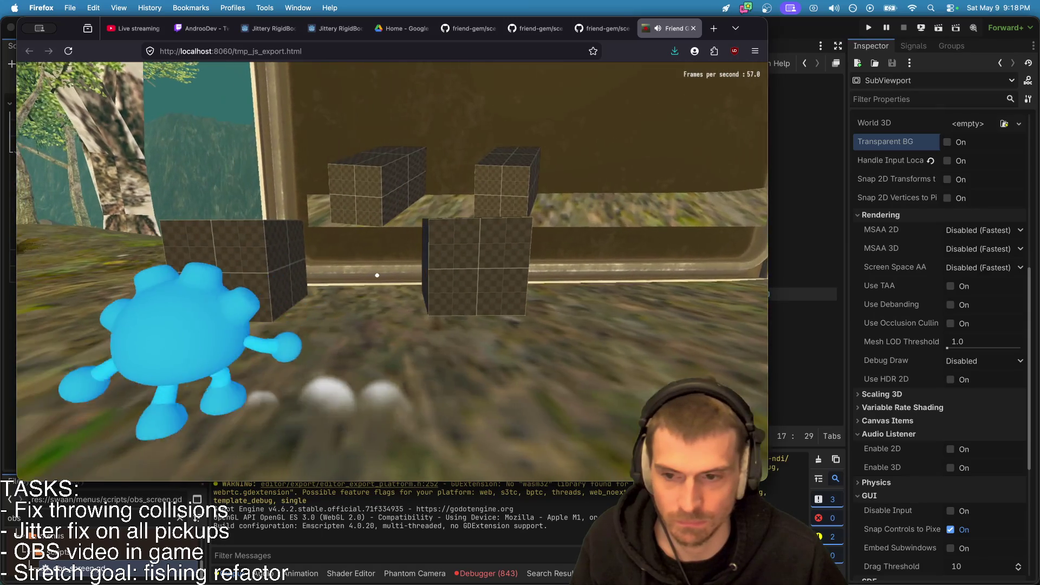
pyautogui.press('s')
pyautogui.press('e')
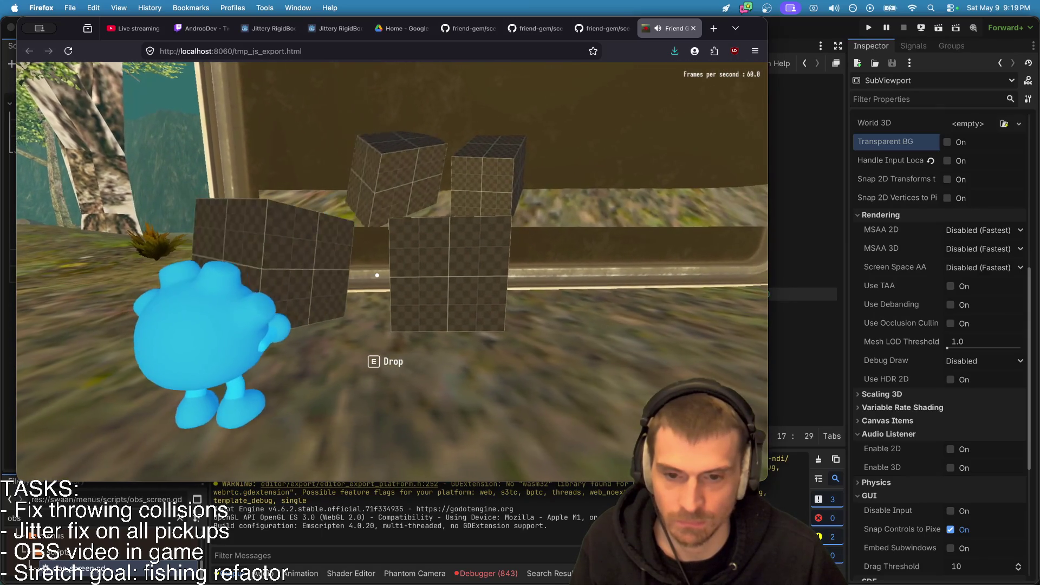
pyautogui.press('w')
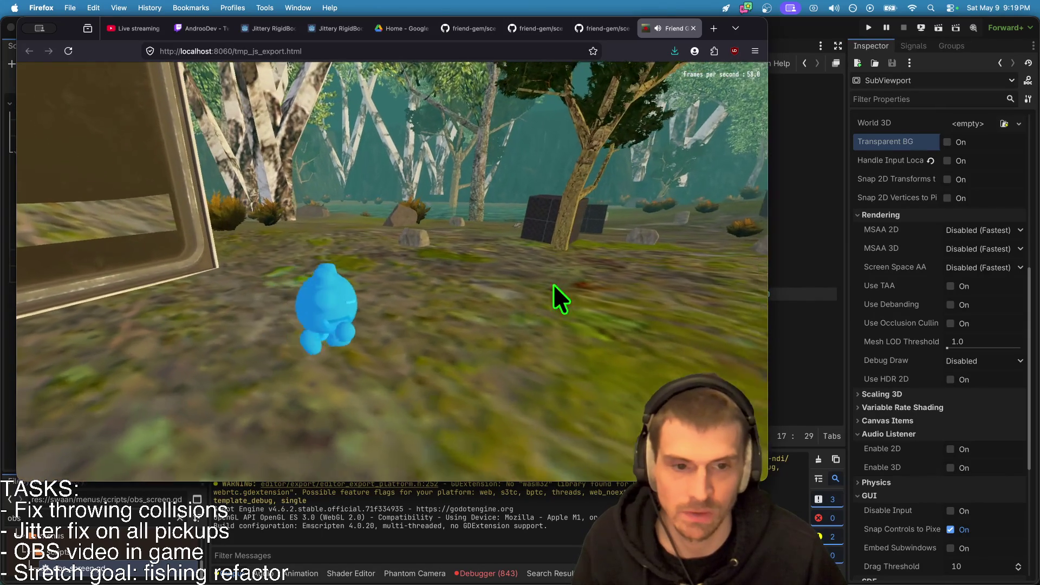
# Carry a box over to drop beside the TV and jump up next to the screen.
pyautogui.click(557, 297)
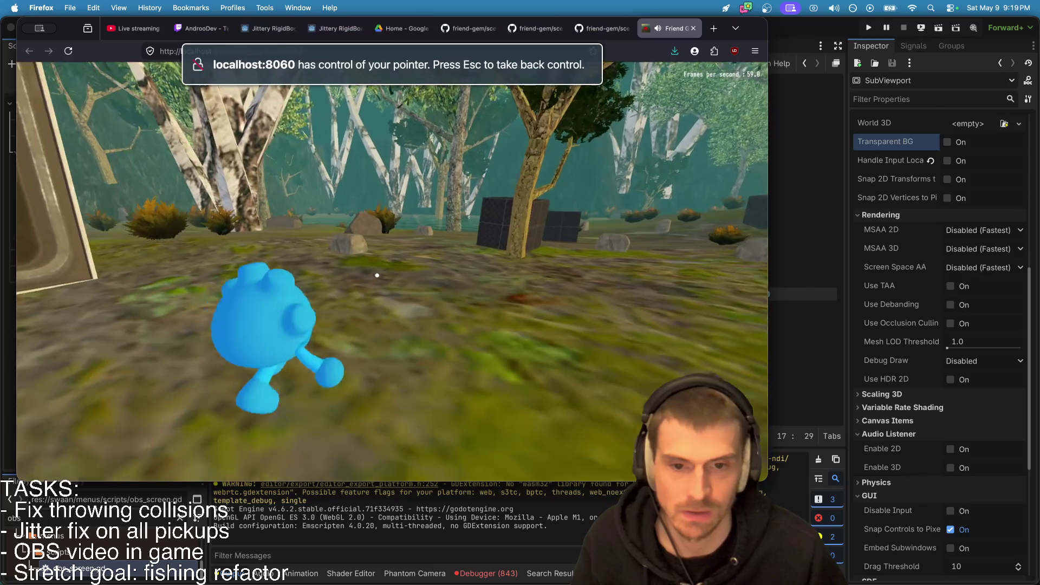
pyautogui.press('w')
pyautogui.press('e')
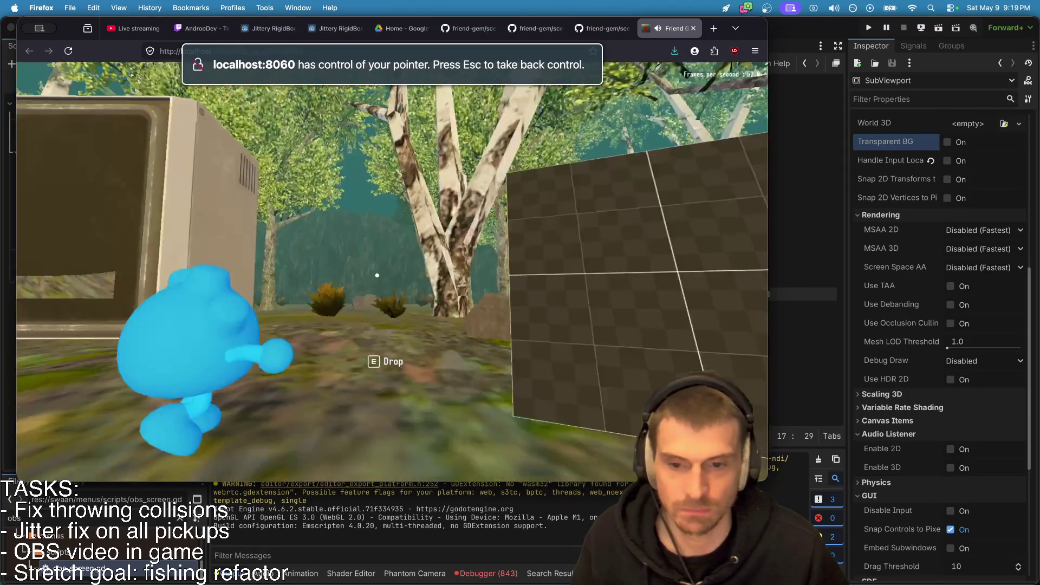
pyautogui.press('w')
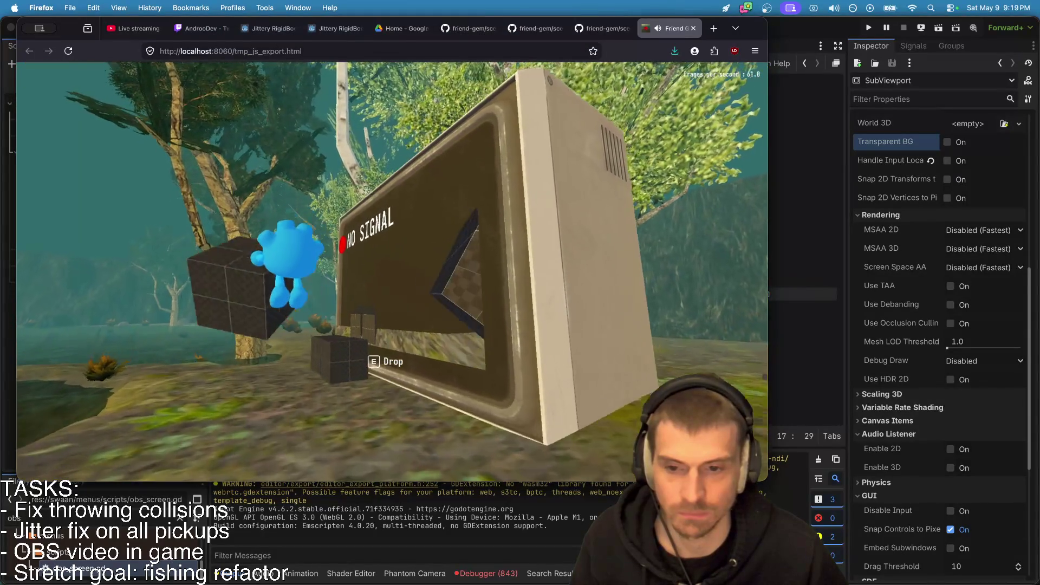
pyautogui.press('e')
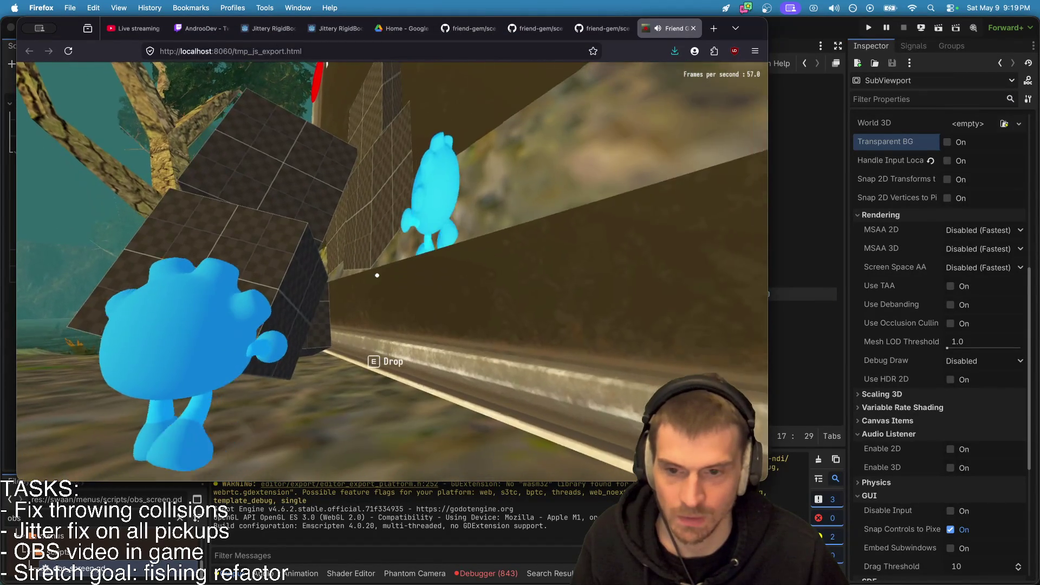
pyautogui.press('s')
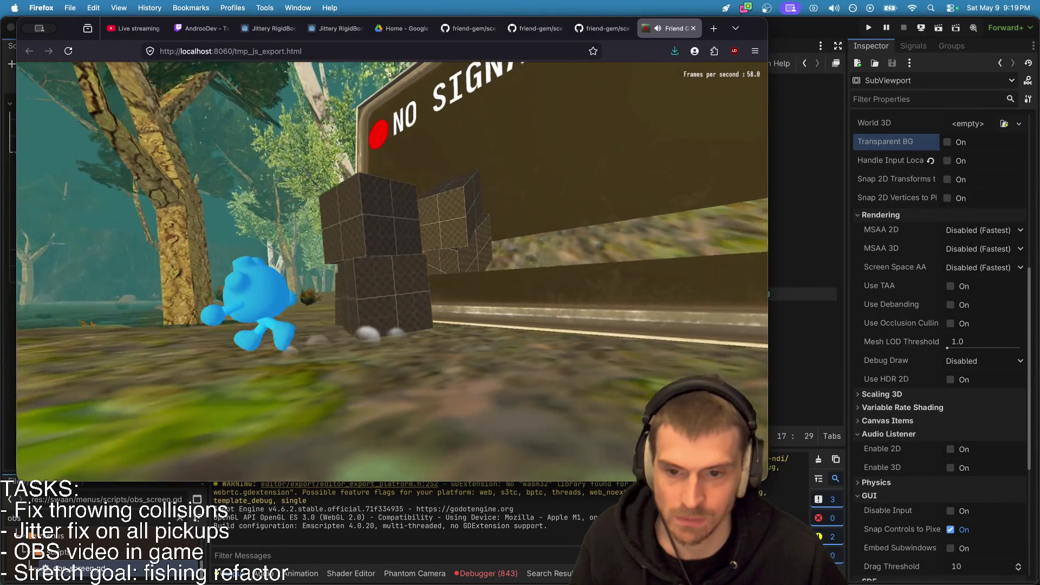
pyautogui.press('w')
pyautogui.press('space')
# Switch from the browser to the desktop Friend Gem window.
pyautogui.press('super+Tab')
pyautogui.press('Tab')
pyautogui.press('Tab')
pyautogui.press('Tab')
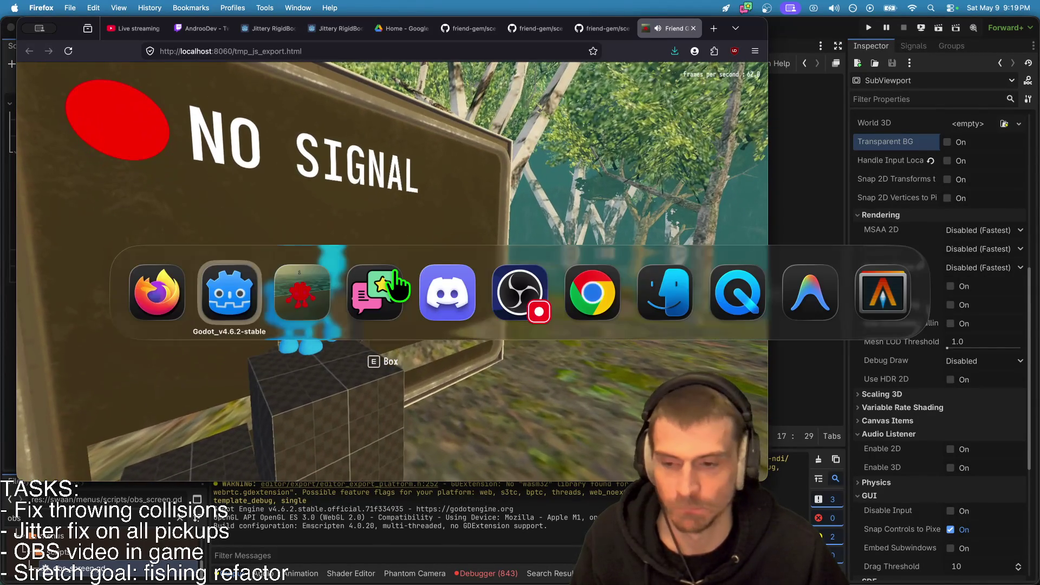
pyautogui.press('super+Tab')
pyautogui.press('Tab')
pyautogui.press('Tab')
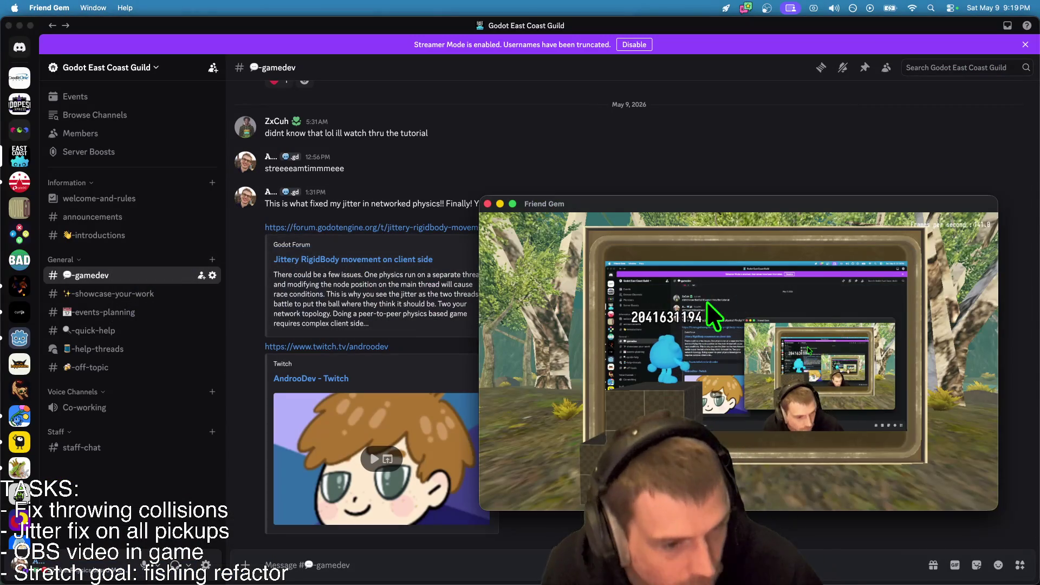
# Bring the Friend Gem window forward and drag it to fill the screen, showing the recursive mirror.
pyautogui.moveTo(720, 216); pyautogui.dragTo(724, 89)
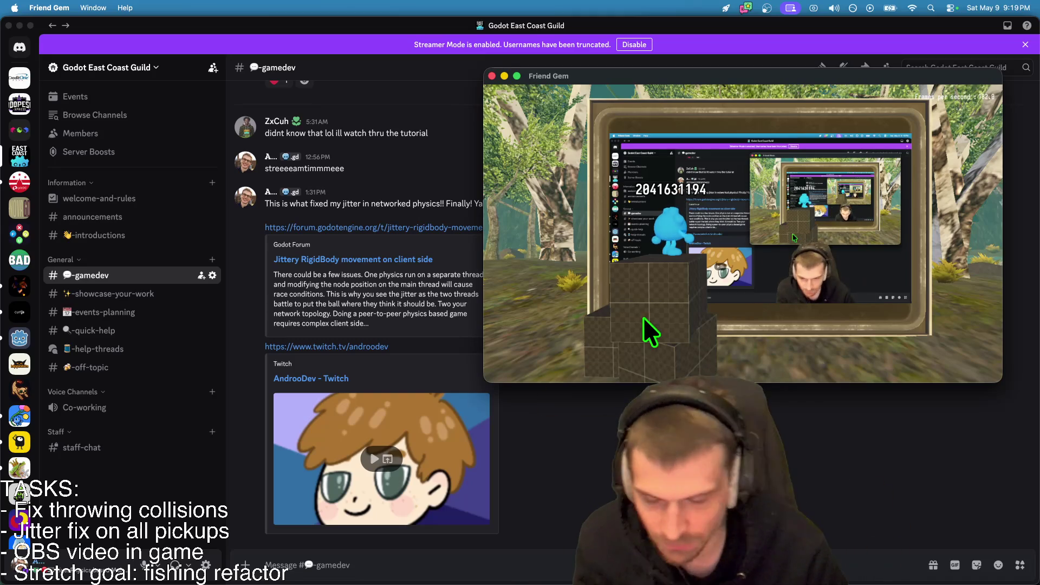
pyautogui.press('super+Tab')
pyautogui.press('super+Tab')
pyautogui.press('super+Tab')
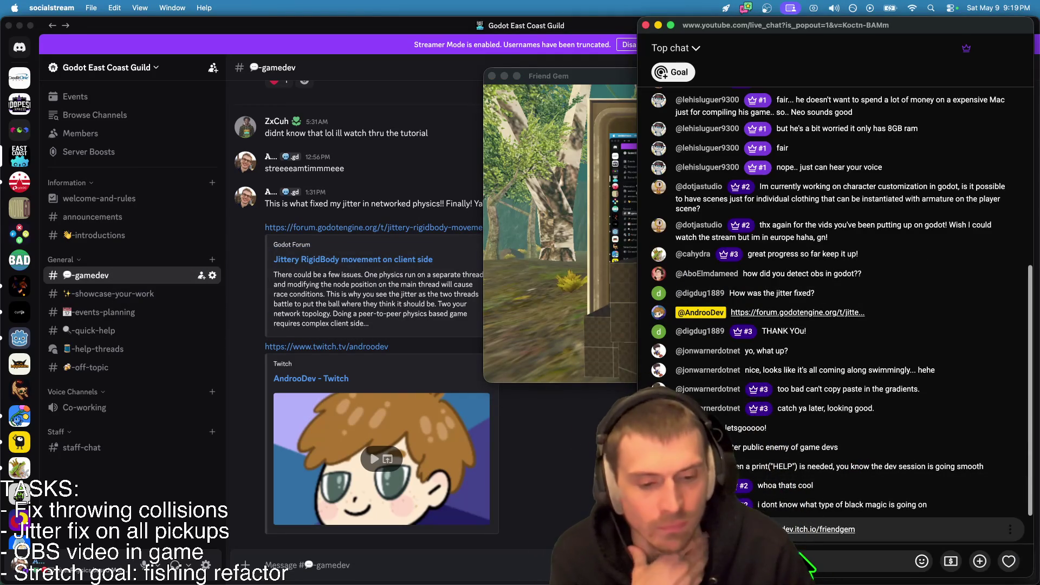
pyautogui.click(577, 270)
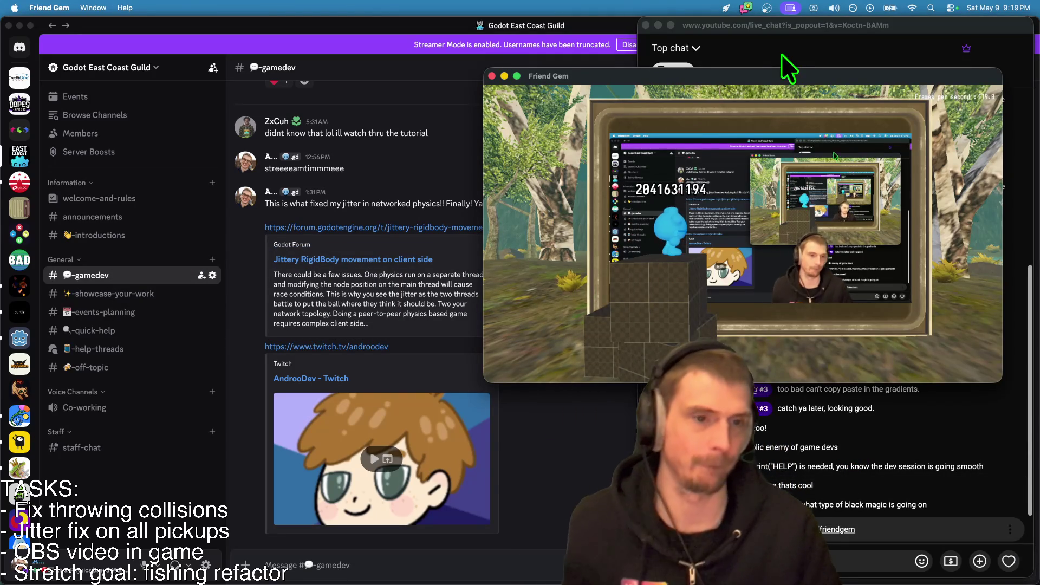
pyautogui.moveTo(781, 74)
pyautogui.mouseDown()
pyautogui.moveTo(585, 167)
pyautogui.moveTo(527, 11)
pyautogui.mouseUp()
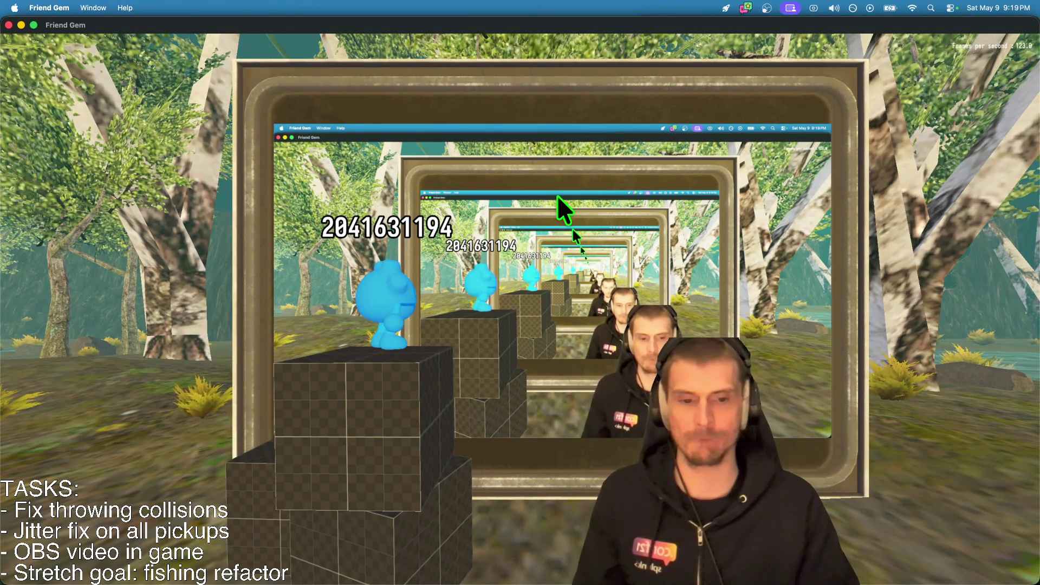
# Switch OBS's capture to the Discord and live-chat desktop, then return to Friend Gem.
pyautogui.press('super+Tab')
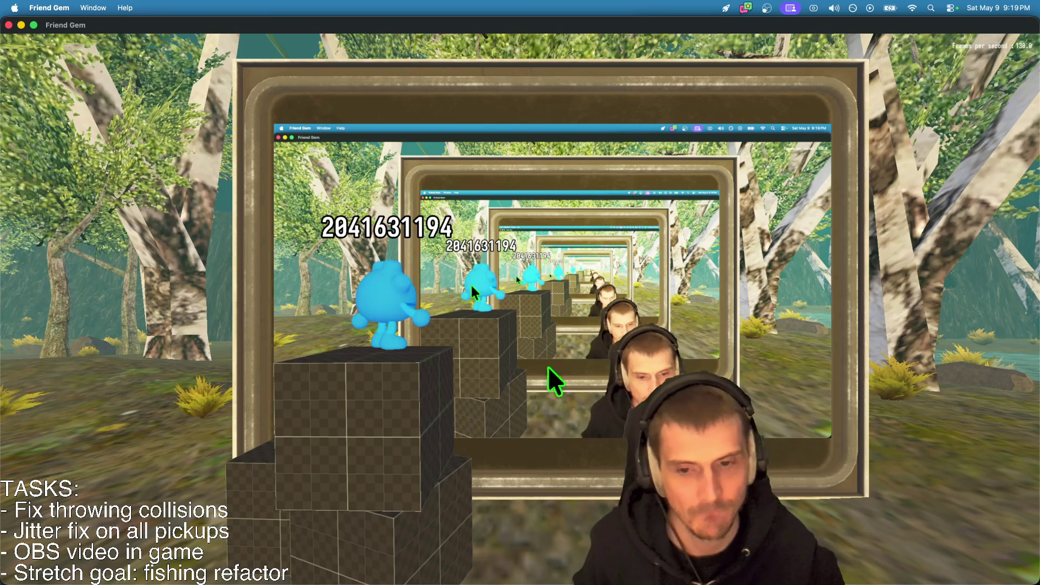
pyautogui.press('super+Tab')
pyautogui.press('super+Tab')
pyautogui.press('super+Tab')
pyautogui.press('super+Tab')
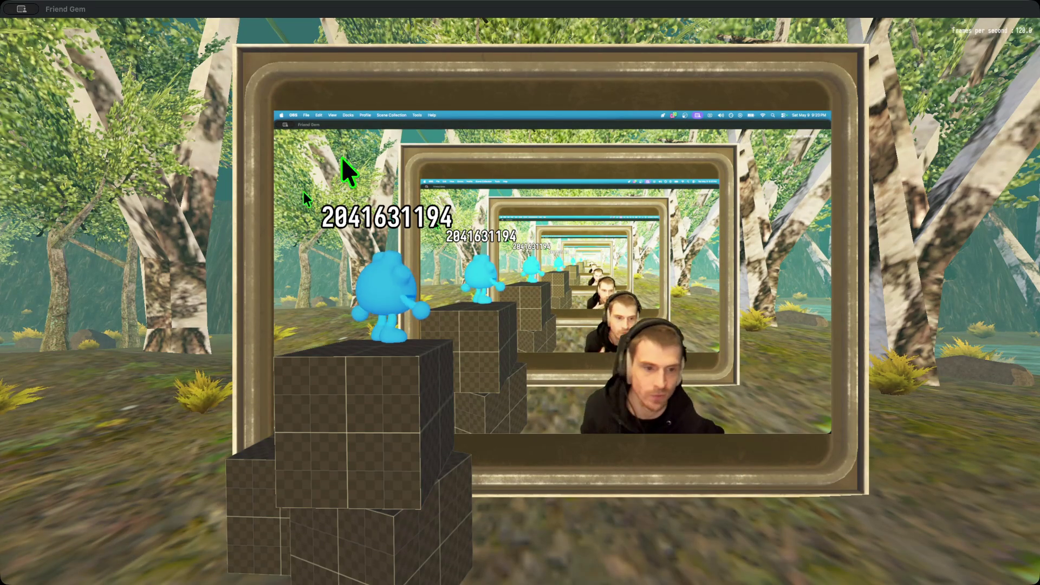
pyautogui.press('super+Tab')
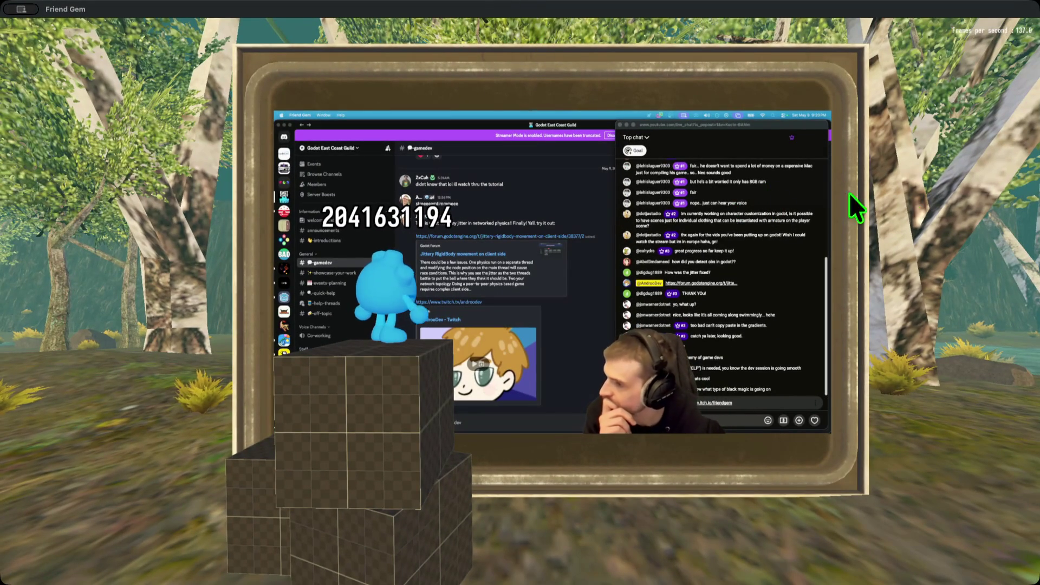
pyautogui.click(724, 309)
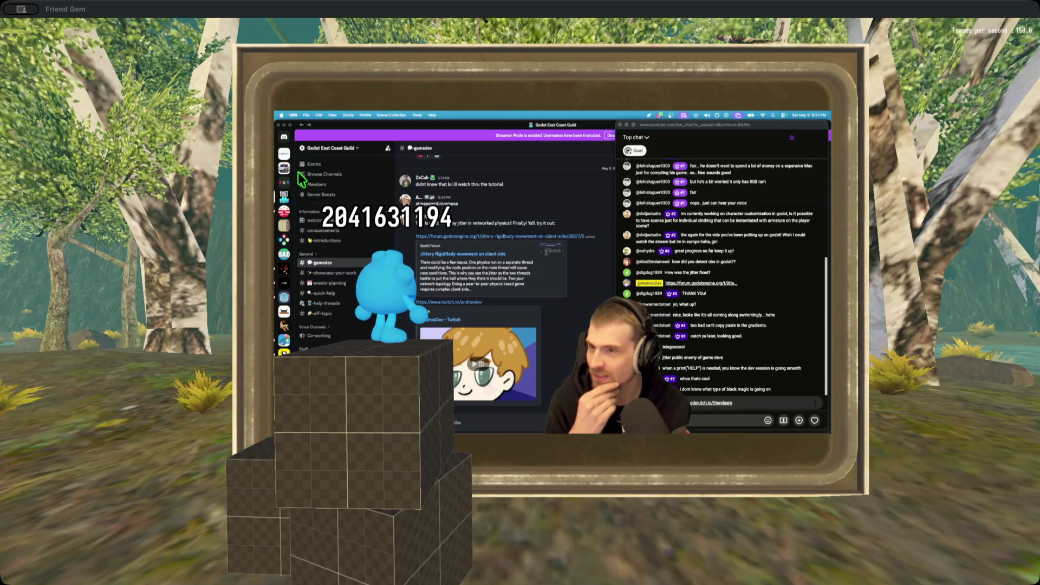
pyautogui.press('super+Tab')
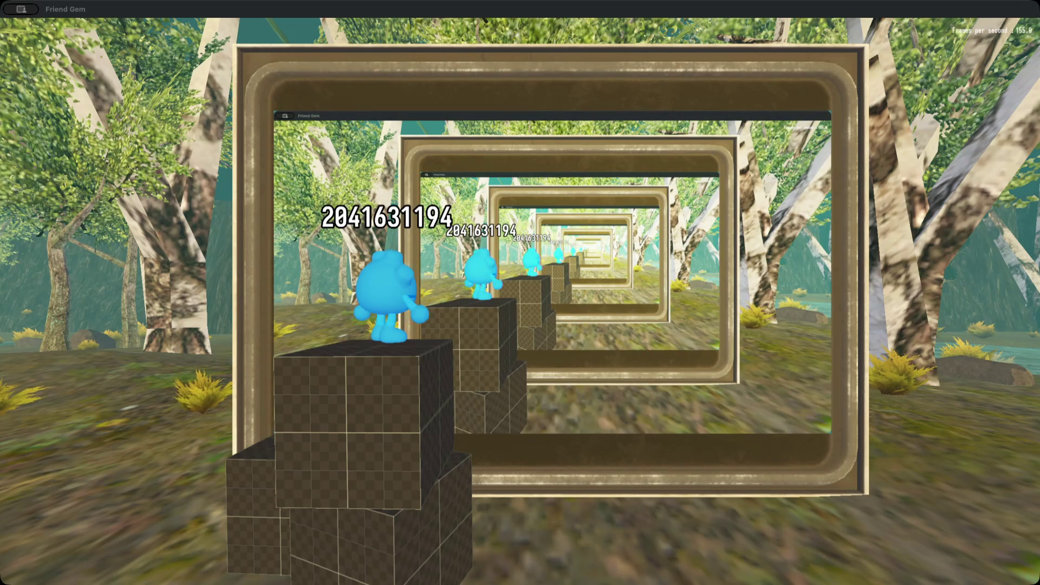
pyautogui.press('super+Tab')
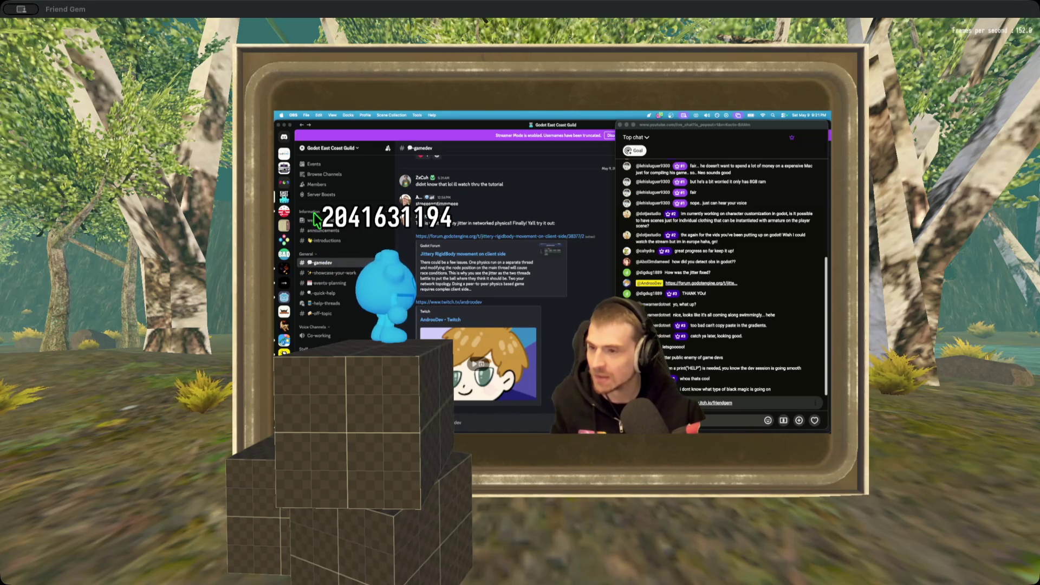
pyautogui.press('super+Tab')
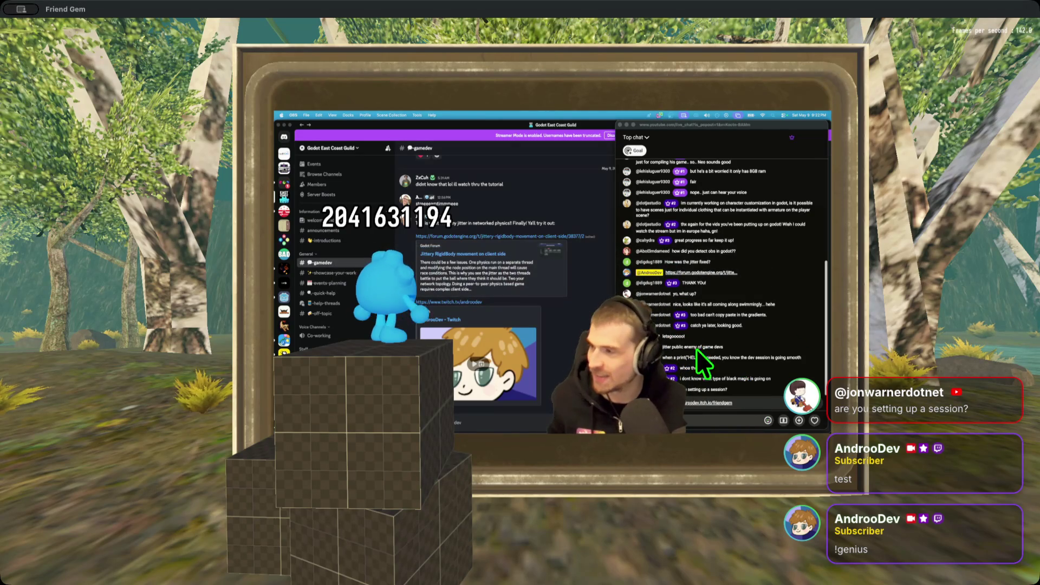
# Open Friend Gem's in-game pause menu over the TV feed.
pyautogui.press('Escape')
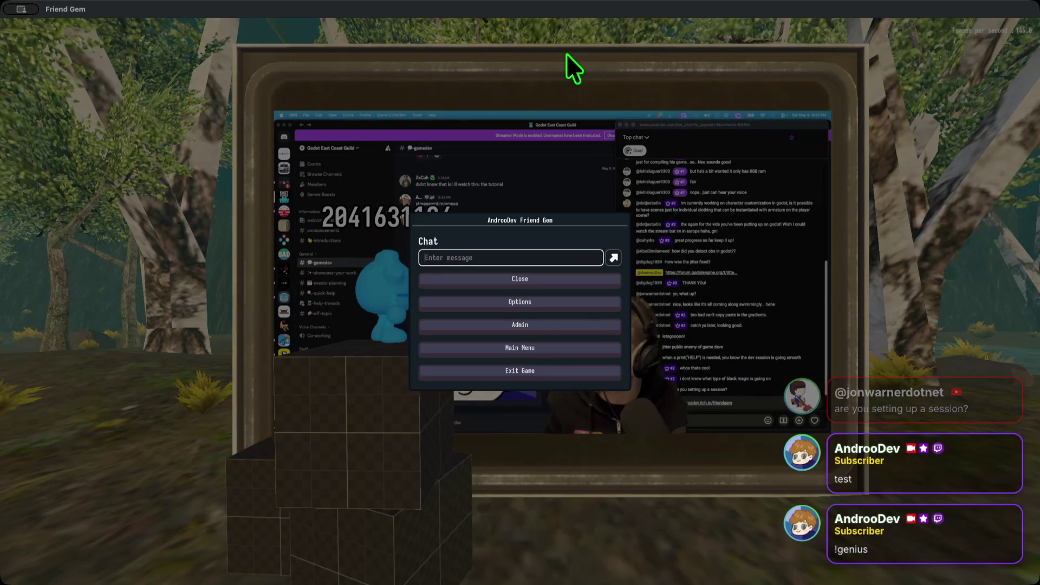
# Close the in-game pause menu to return to the world view.
pyautogui.press('Escape')
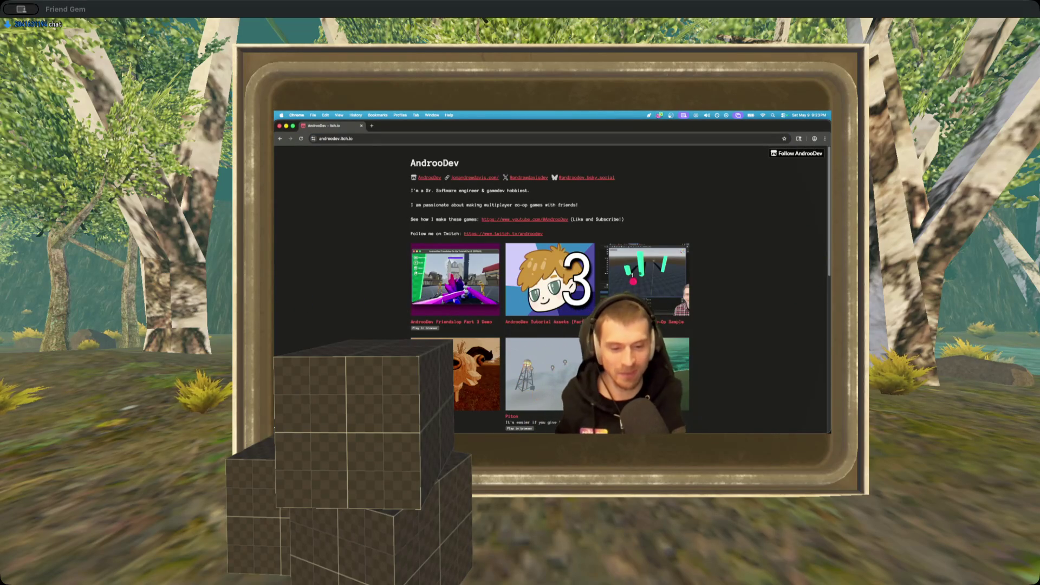
# Run the Friend Gem web build on itch.io, then bring the Alacritty terminal forward.
pyautogui.click(548, 251)
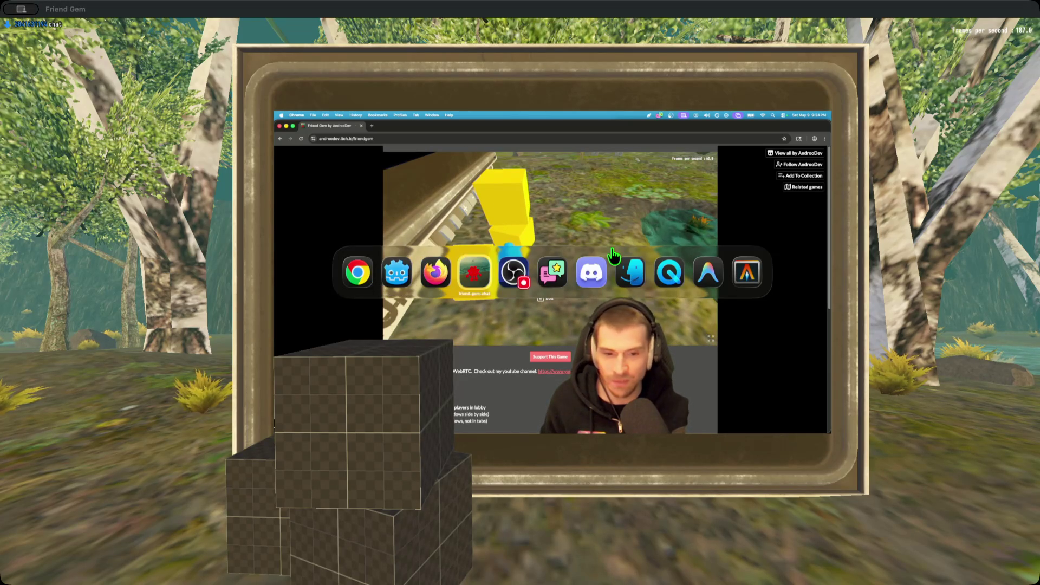
pyautogui.press('super+Tab')
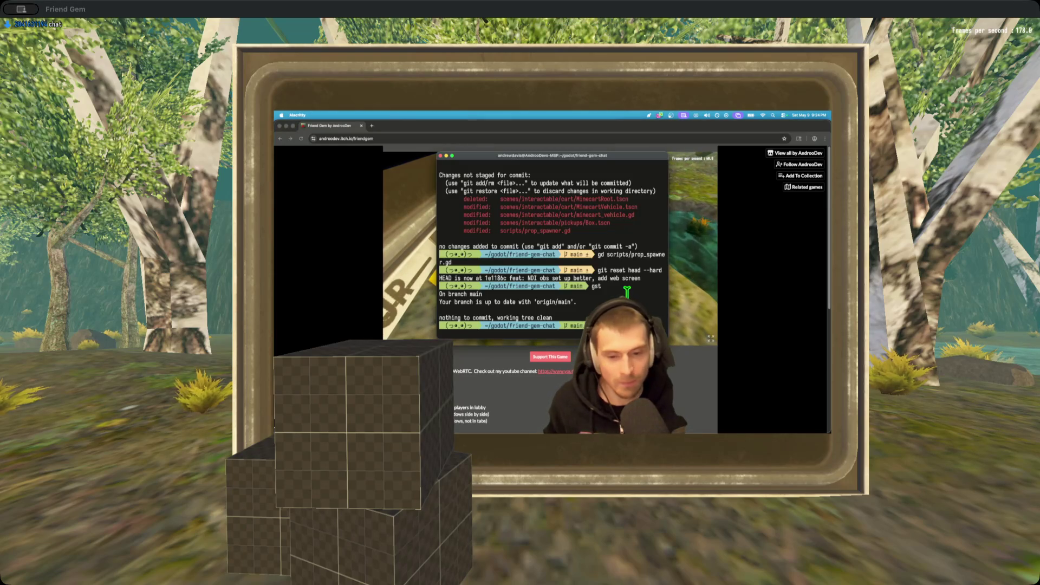
# Rerun the butler push of dist/web to the html5 channel, then focus the web game in Chrome.
pyautogui.press('Up')
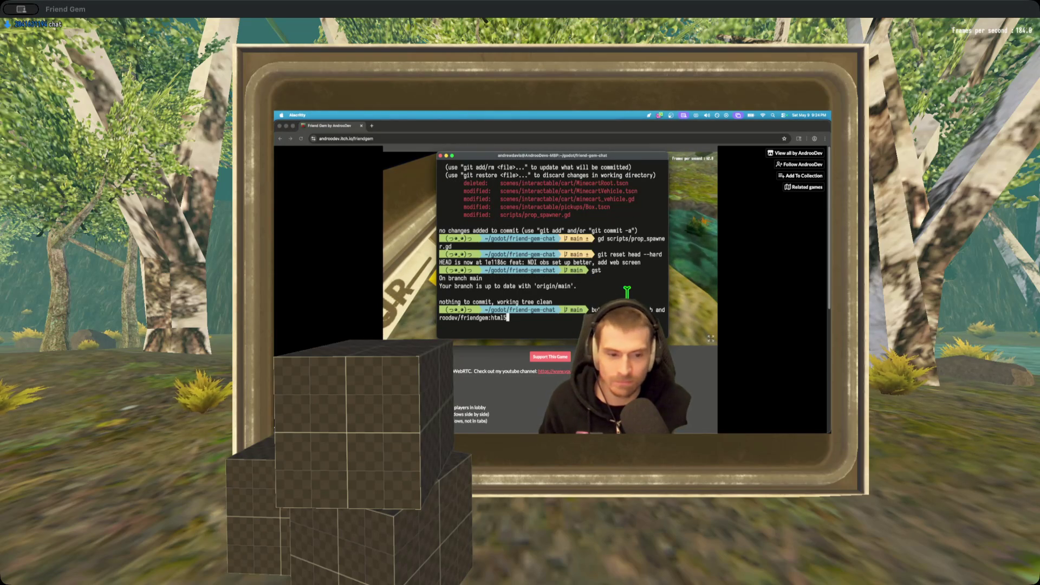
pyautogui.press('Return')
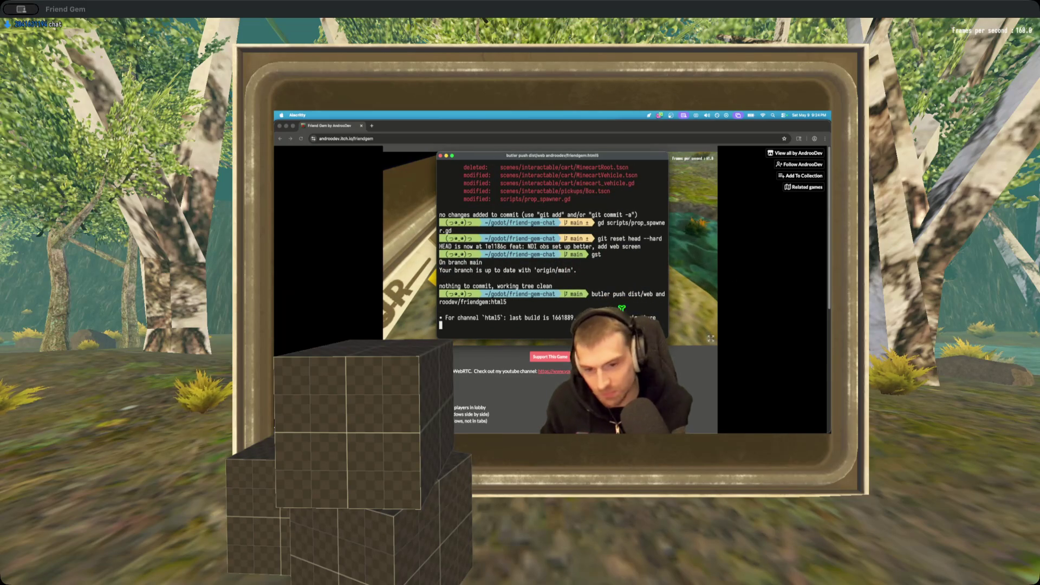
pyautogui.press('super+Tab')
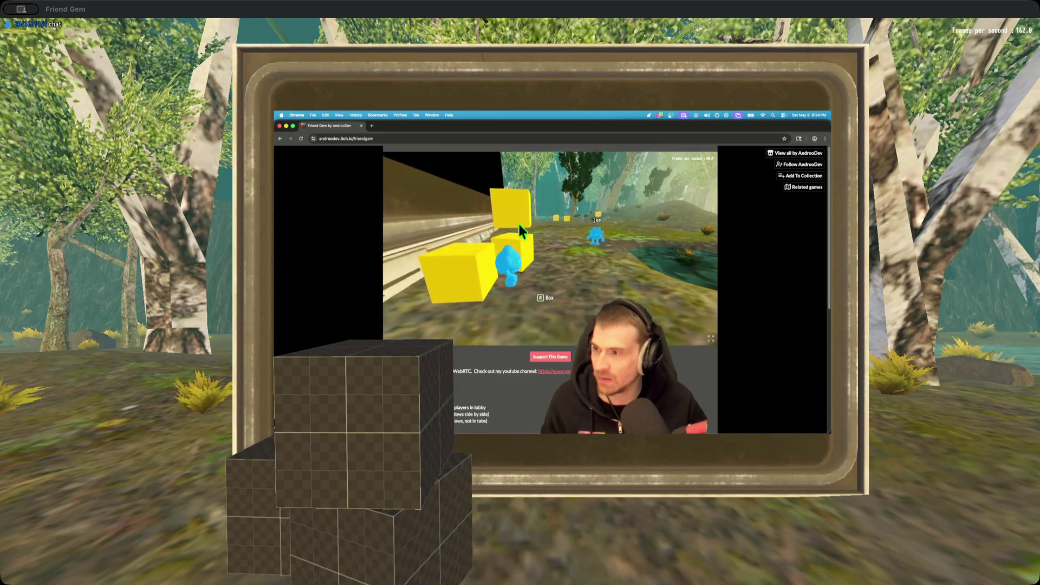
pyautogui.click(597, 216)
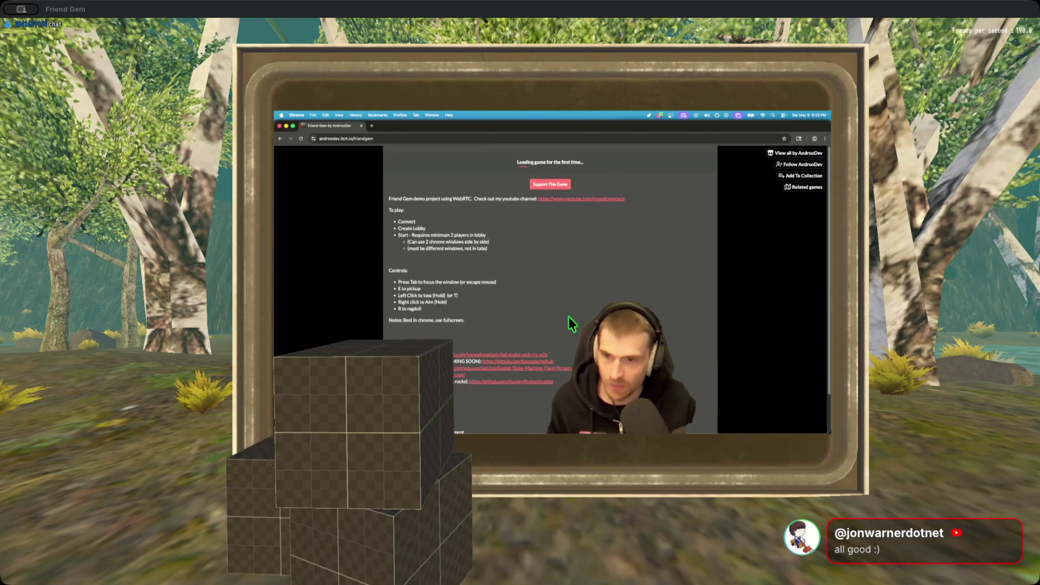
# Reload the web build, dismiss the notice, and Join Game to enter the 3D forest scene.
pyautogui.click(550, 249)
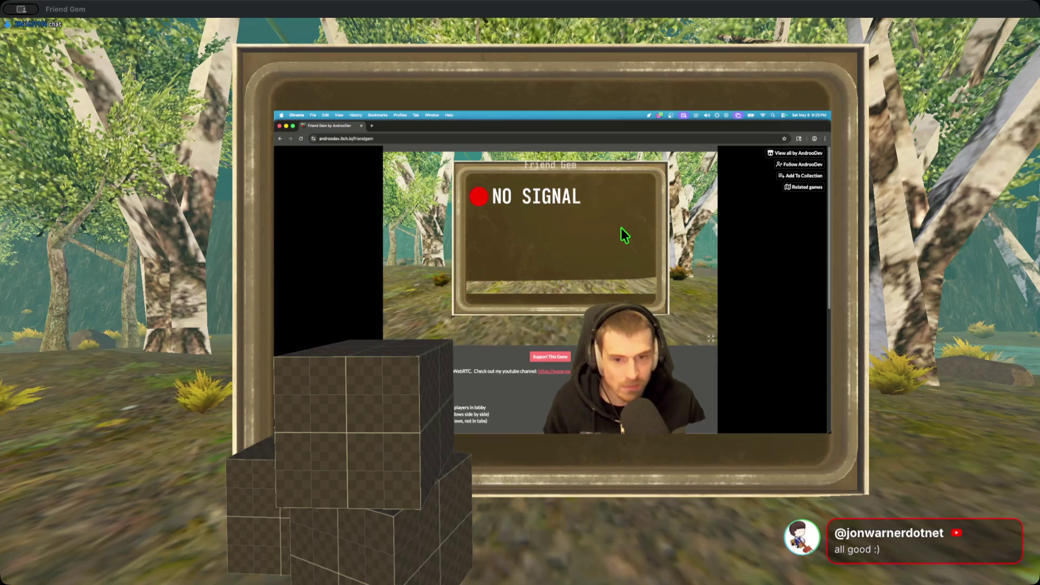
pyautogui.click(547, 257)
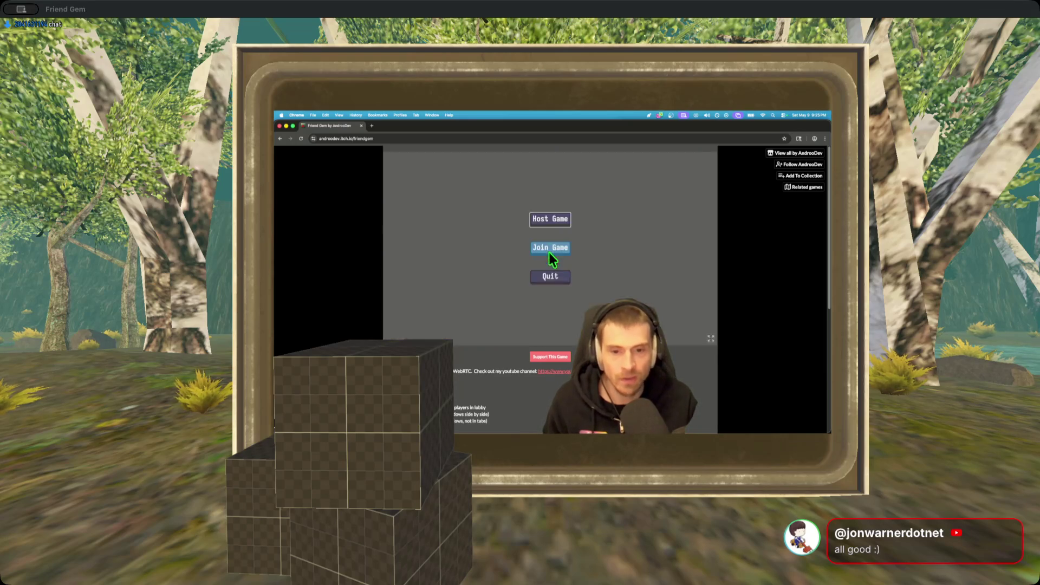
pyautogui.click(548, 253)
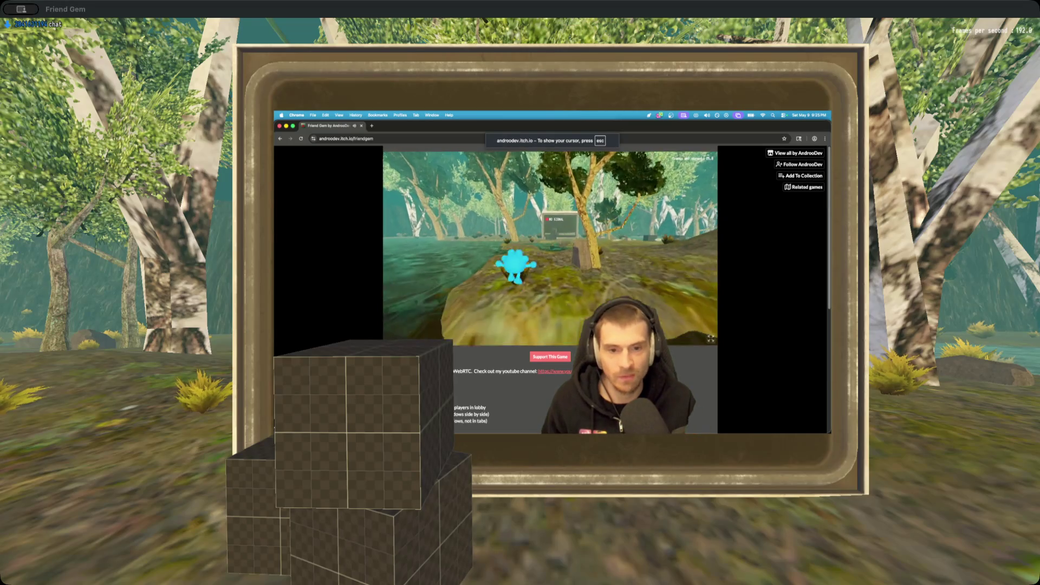
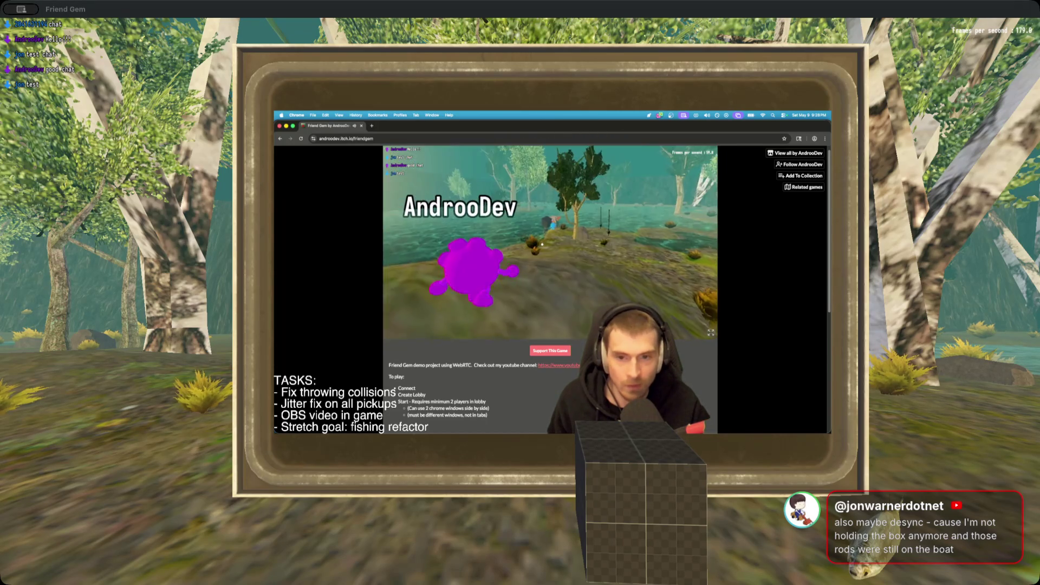
# Reload the MapLakeFlat level from the pause menu's Admin controls, then resume play.
pyautogui.press('super+Tab')
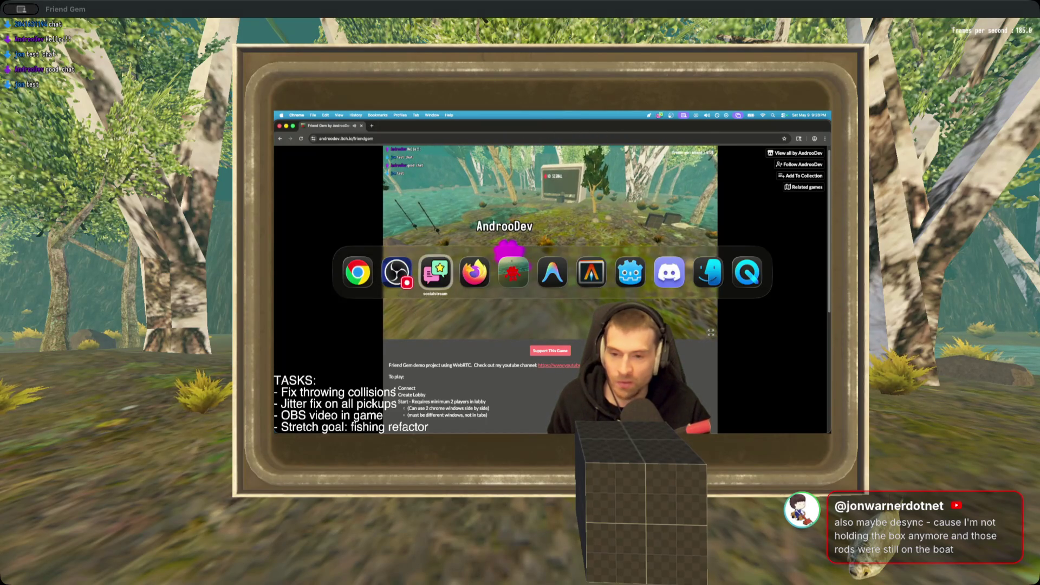
pyautogui.press('Escape')
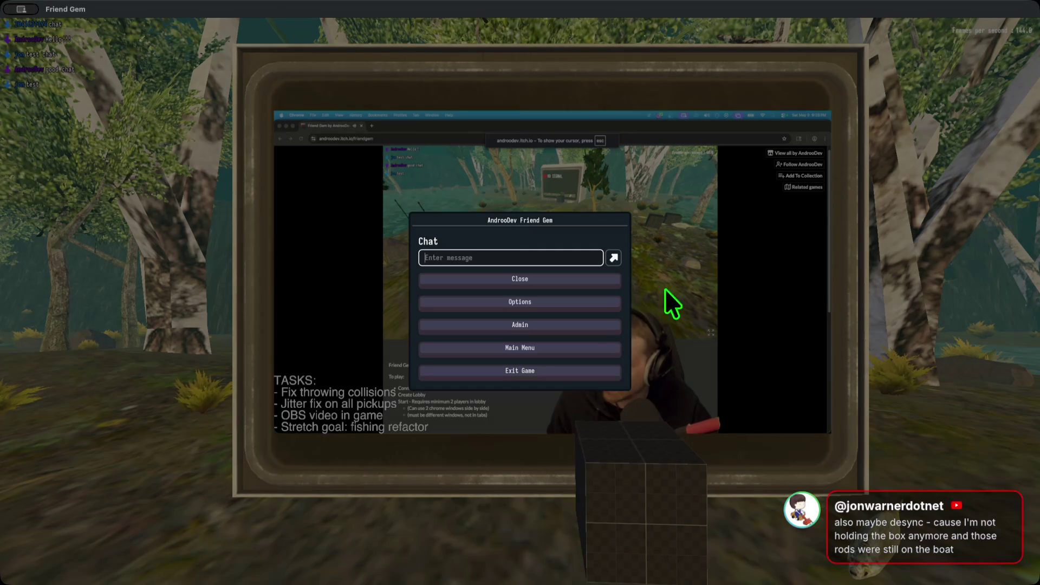
pyautogui.click(580, 324)
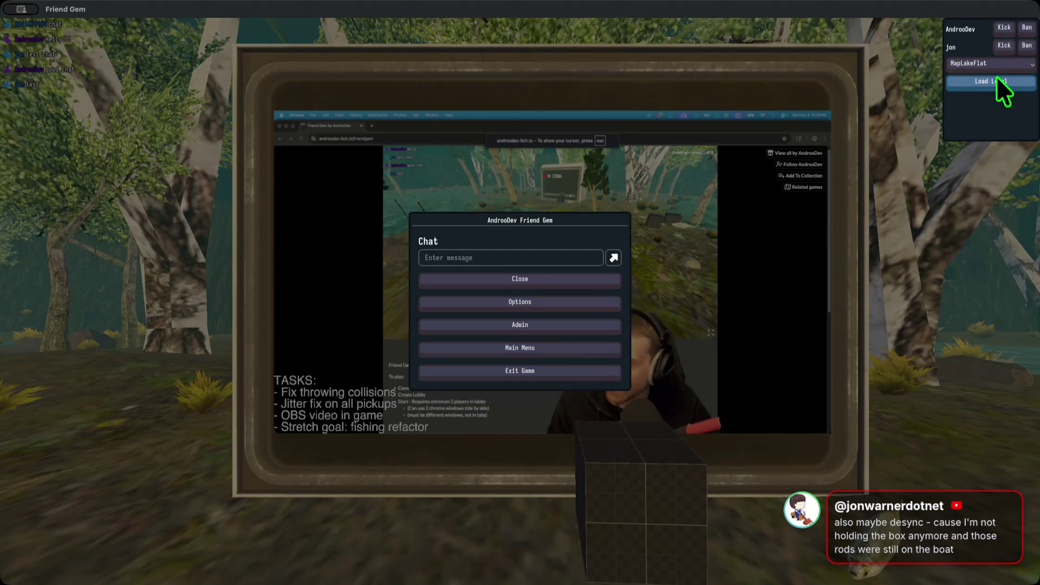
pyautogui.click(995, 80)
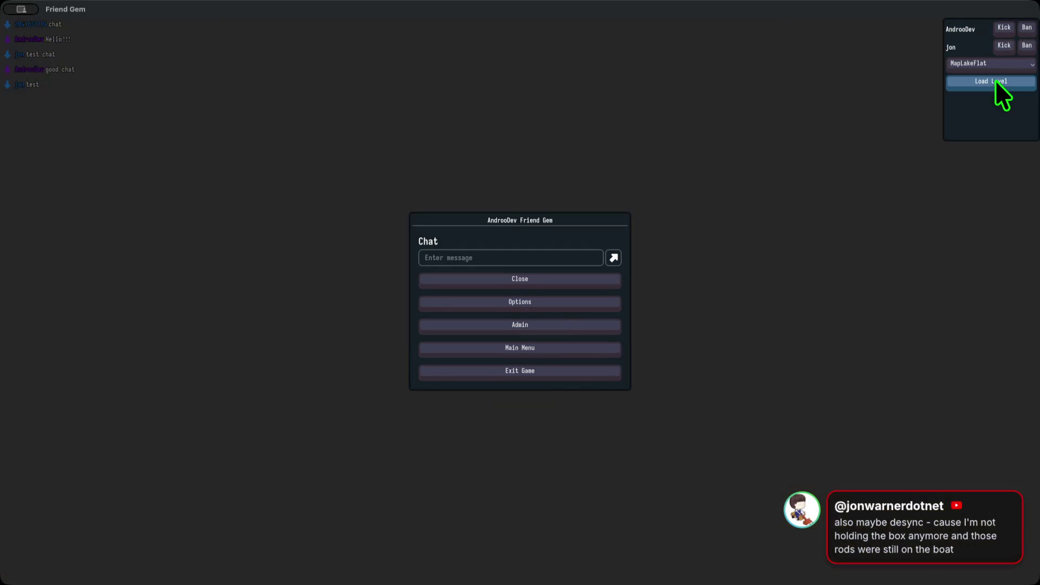
pyautogui.press('Escape')
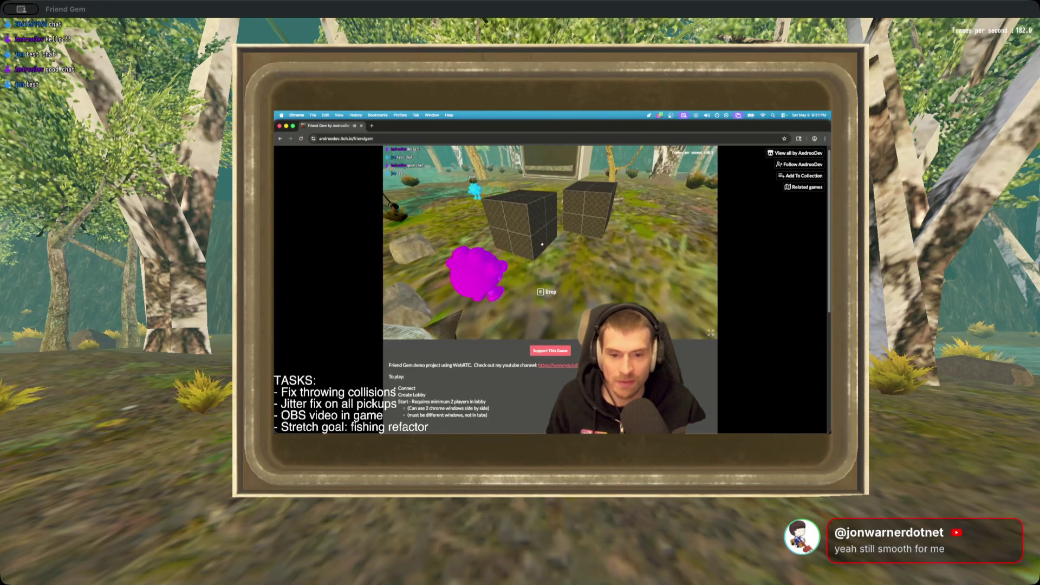
# Switch away from the Chrome window on the desktop.
pyautogui.press('super+Tab')
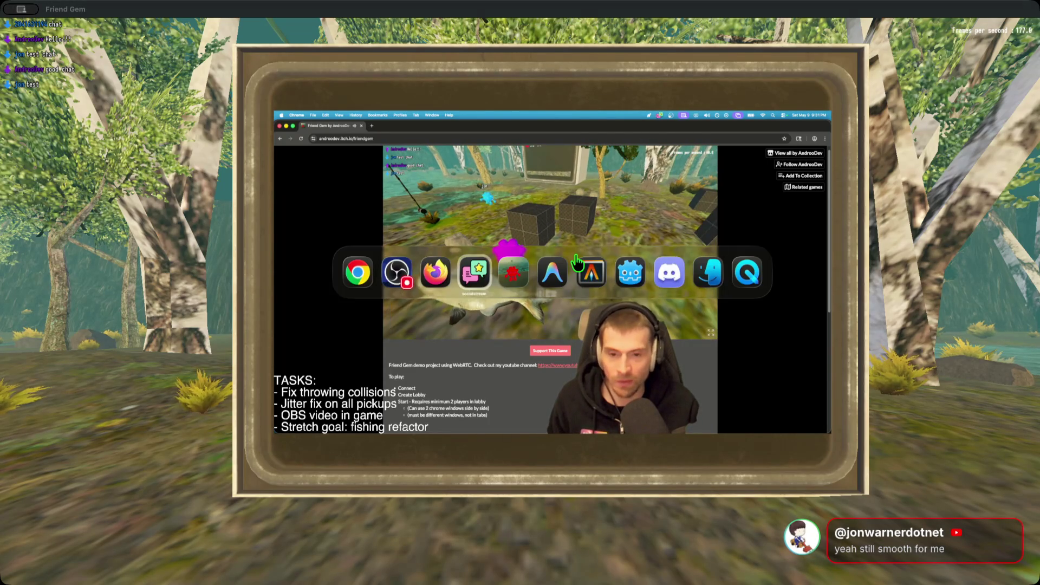
# Quit Friend Gem through Exit Game and confirm the exit.
pyautogui.press('Escape')
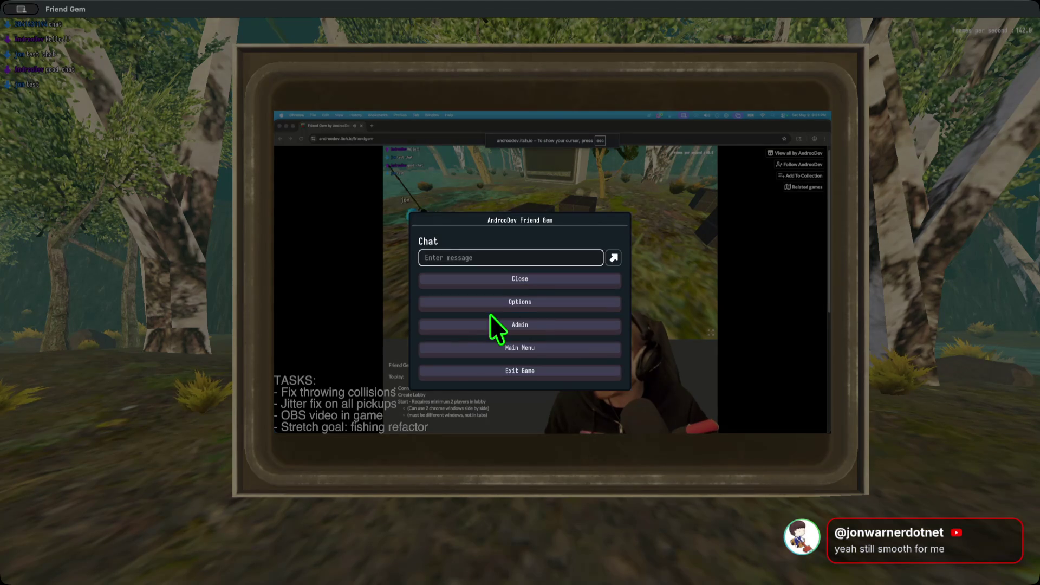
pyautogui.press('Escape')
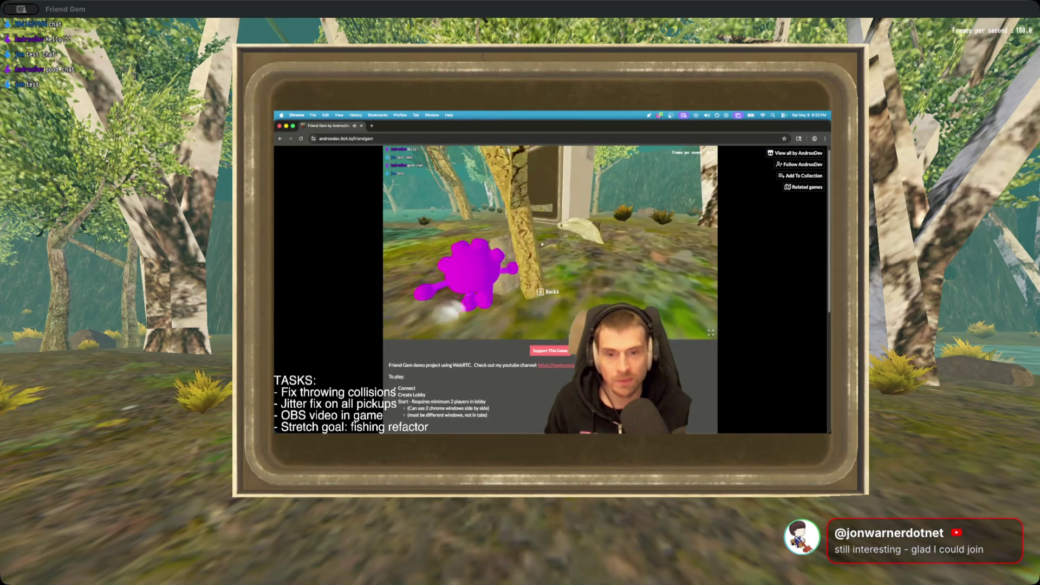
pyautogui.press('super+Tab')
pyautogui.press('super+Tab')
pyautogui.press('super+Tab')
pyautogui.press('super+Tab')
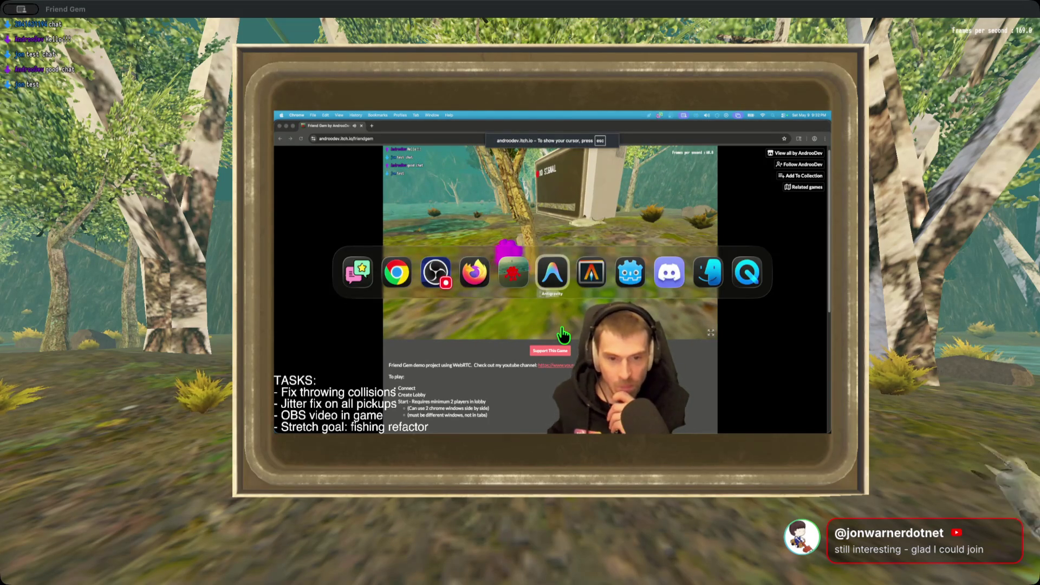
pyautogui.press('super+Tab')
pyautogui.press('super+Tab')
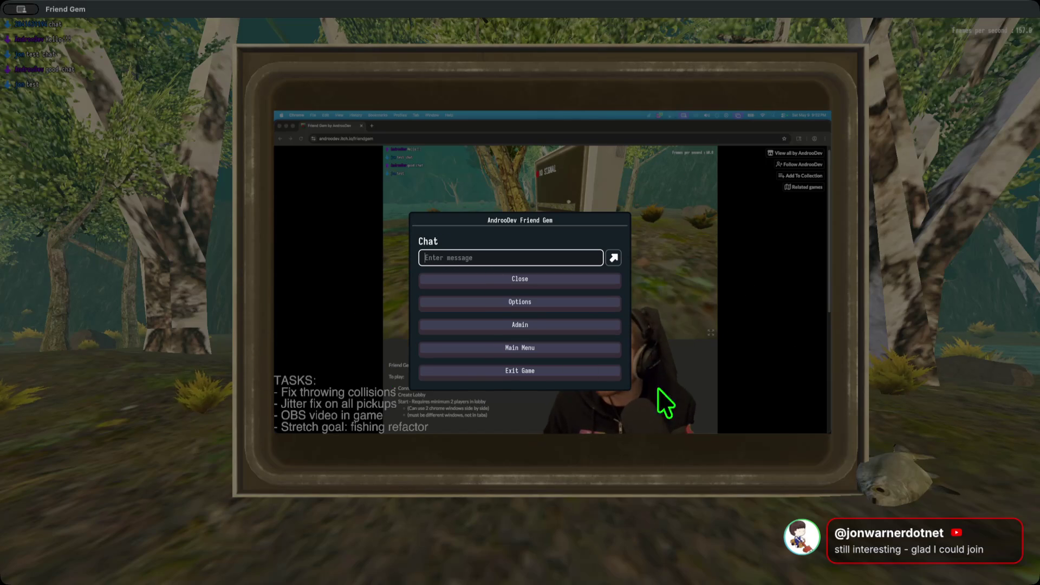
pyautogui.click(615, 369)
pyautogui.click(551, 316)
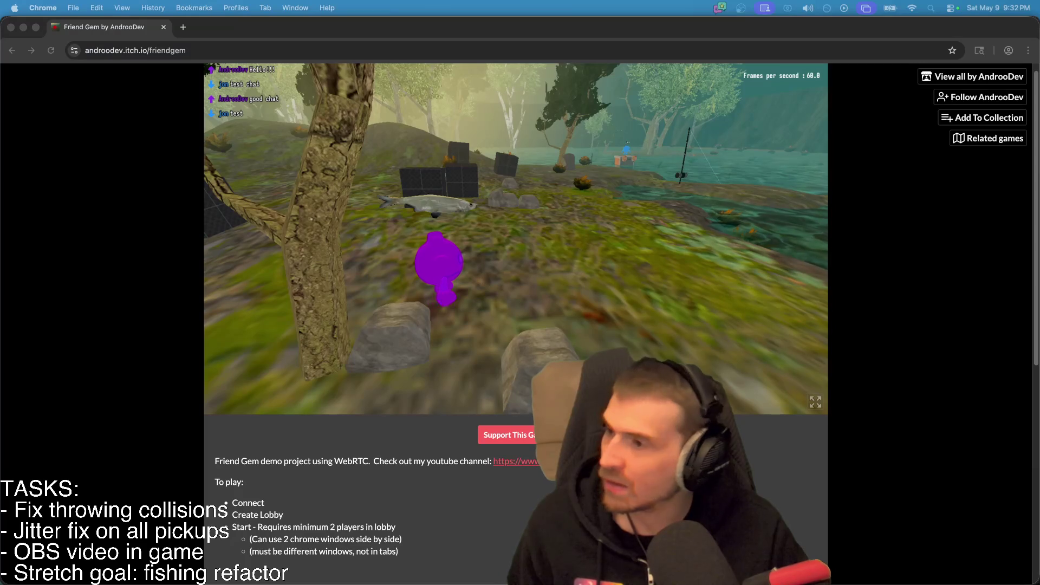
# Walk the itch.io web build's character to the NO SIGNAL screen, then return to its main menu.
pyautogui.click(596, 341)
pyautogui.press('w')
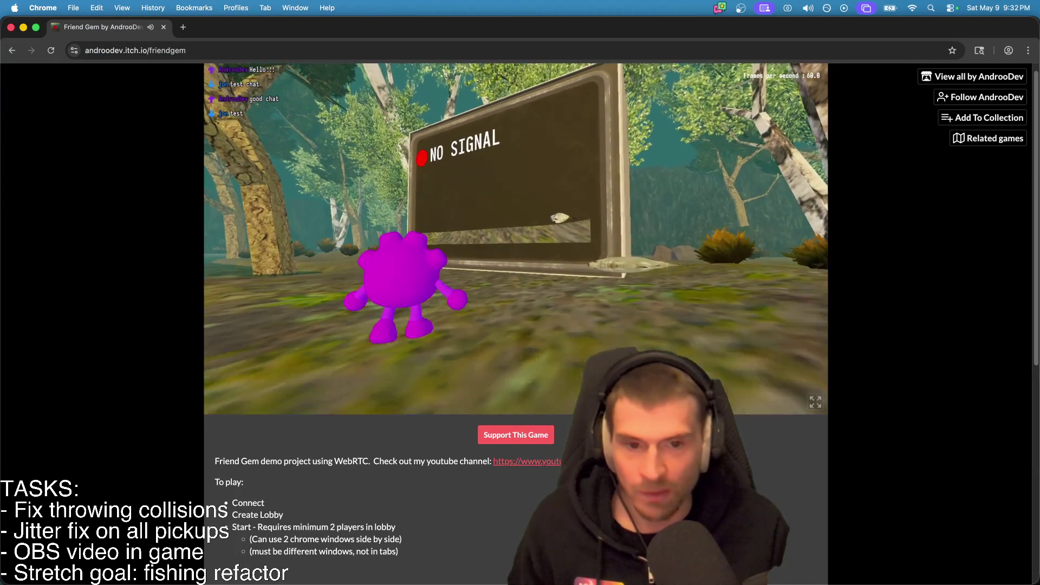
pyautogui.press('Escape')
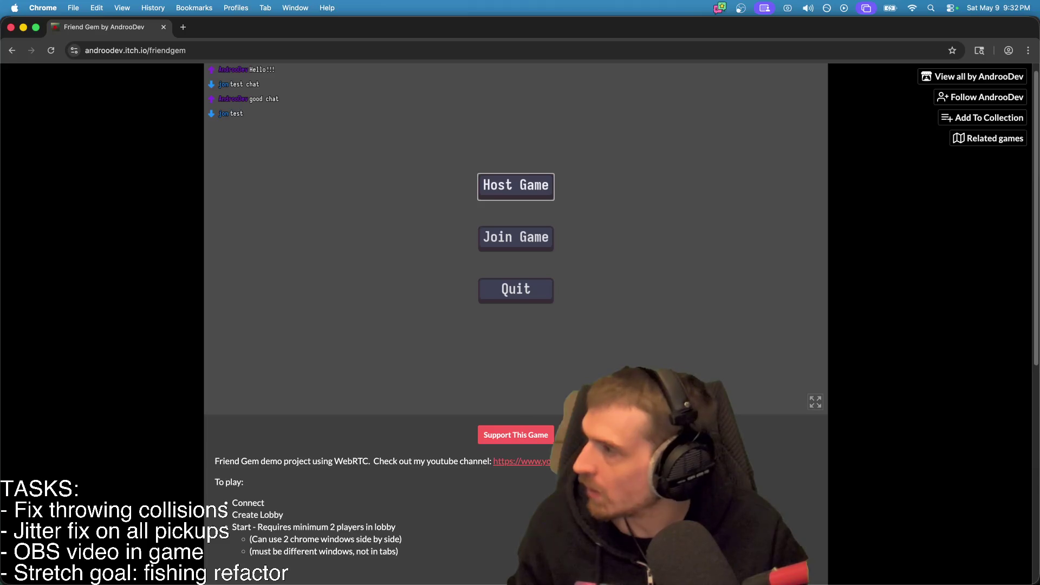
pyautogui.moveTo(228, 573)
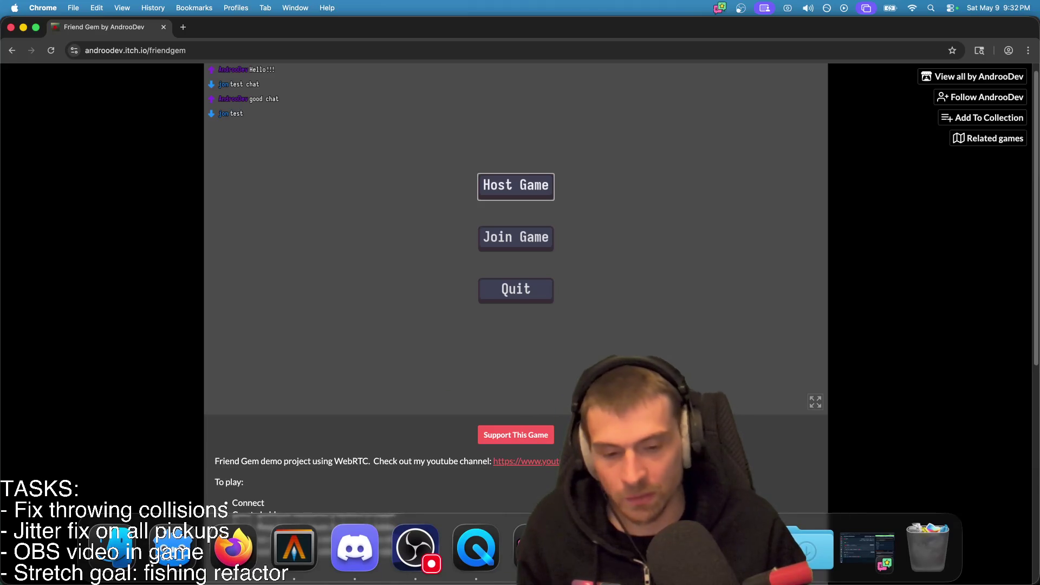
pyautogui.press('super+Tab')
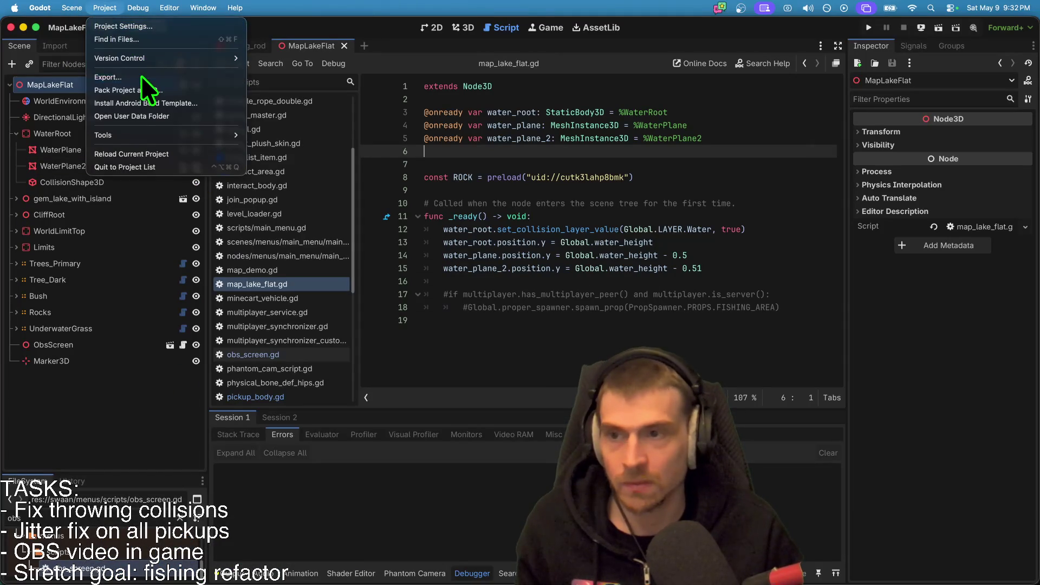
# Re-export the macOS - OBS SERVER preset, overwriting friend-gem-chat.app.
pyautogui.click(142, 77)
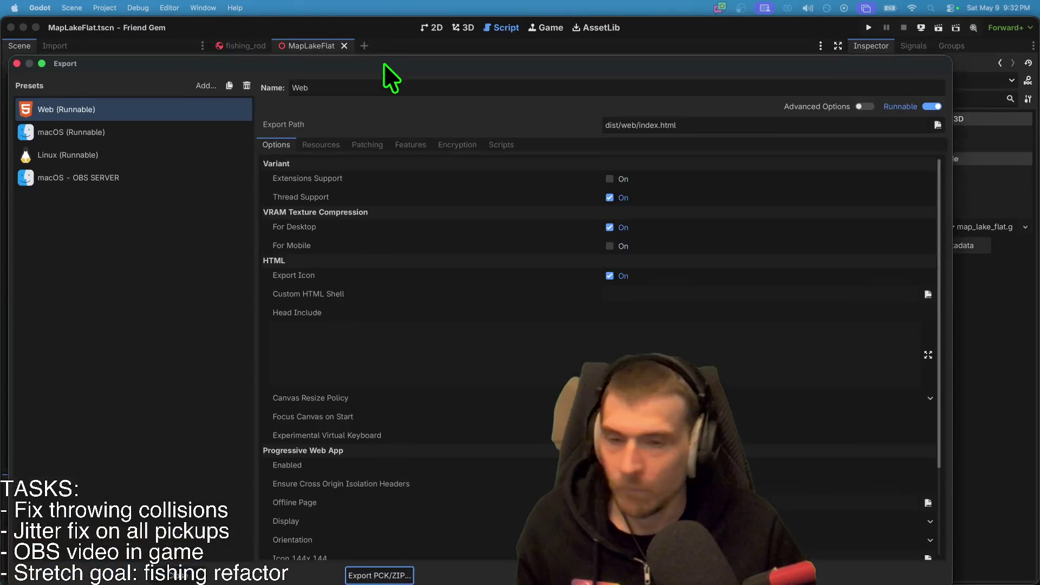
pyautogui.click(160, 142)
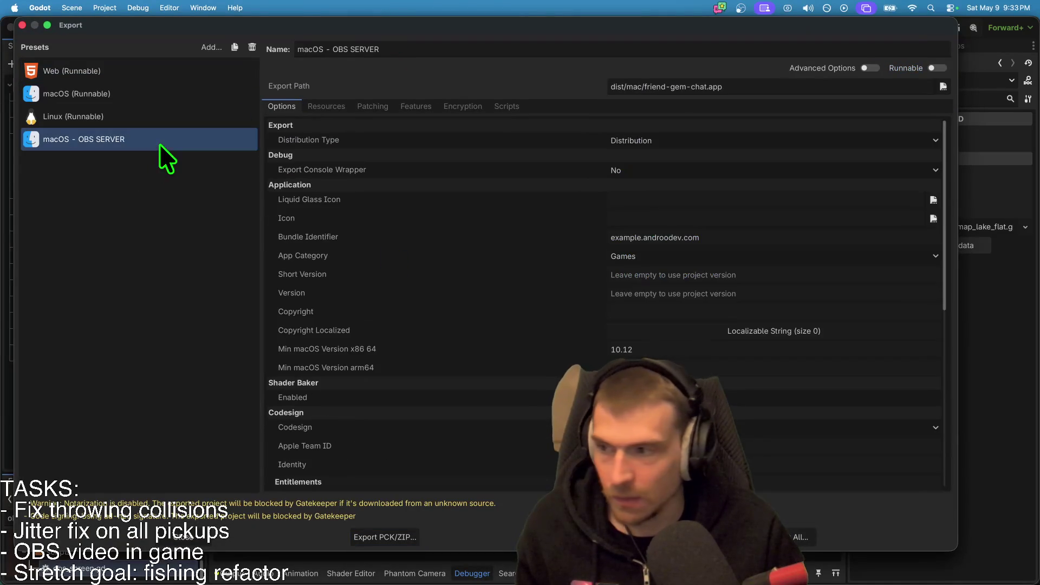
pyautogui.click(726, 537)
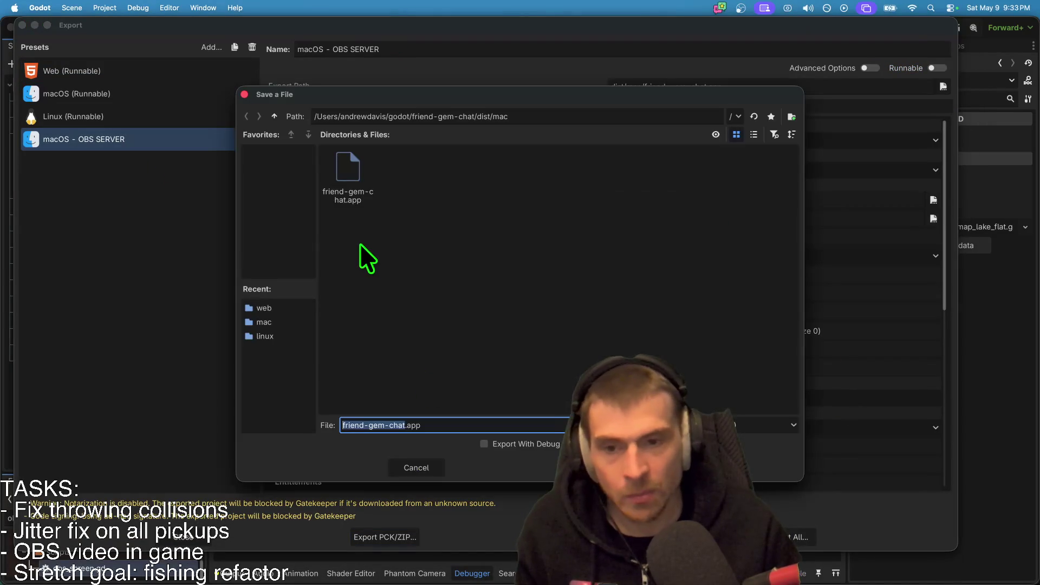
pyautogui.click(624, 467)
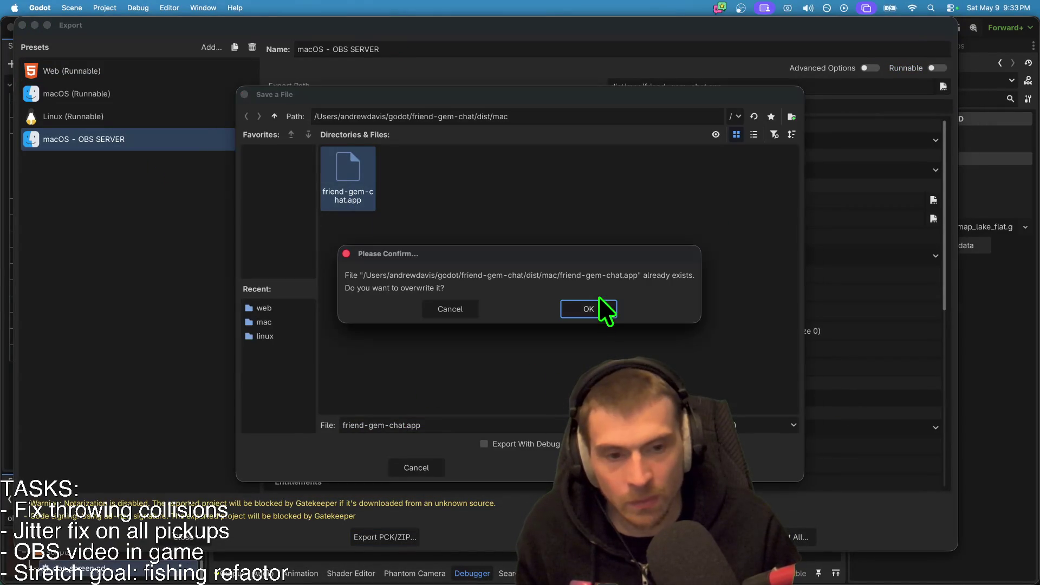
pyautogui.click(599, 304)
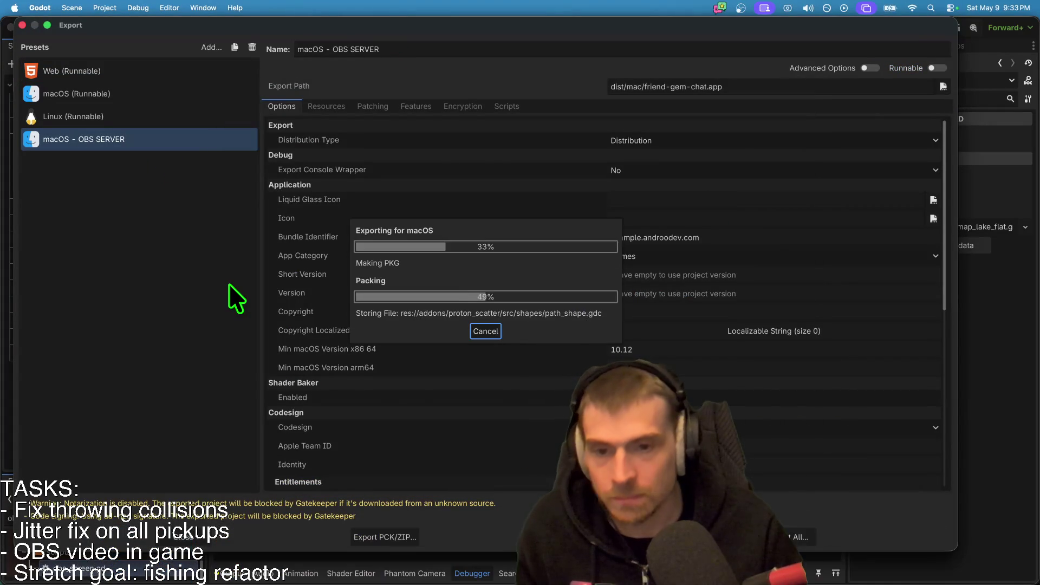
pyautogui.press('Return')
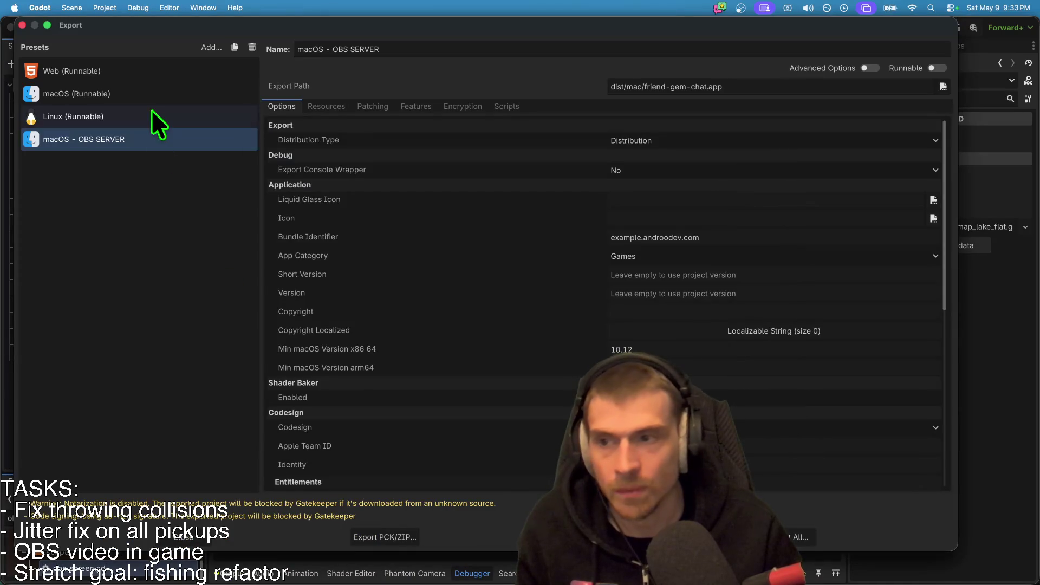
# Re-export the Web (Runnable) preset over index.html and dismiss the export warnings.
pyautogui.click(163, 70)
pyautogui.click(596, 537)
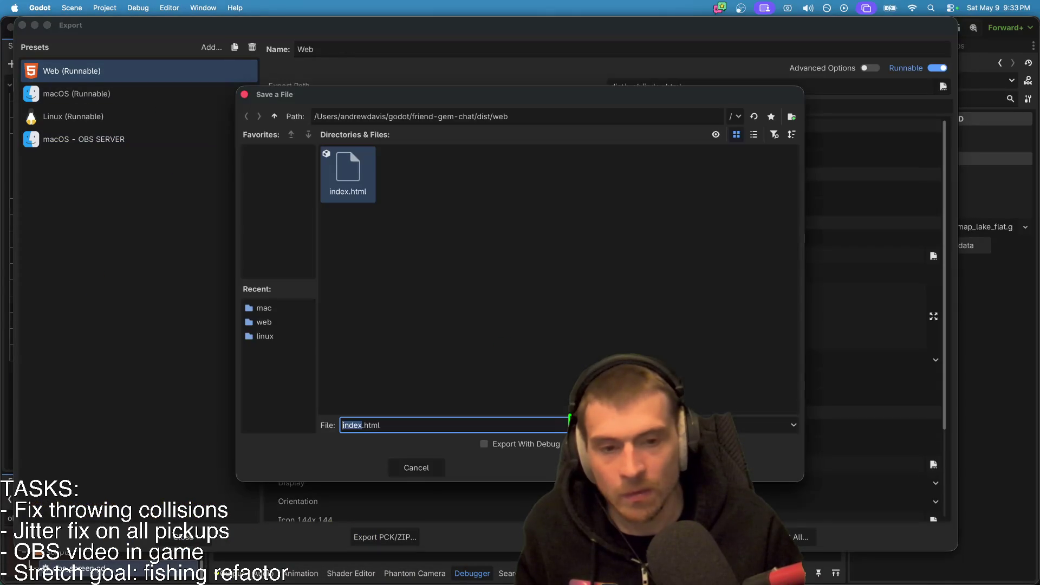
pyautogui.press('Return')
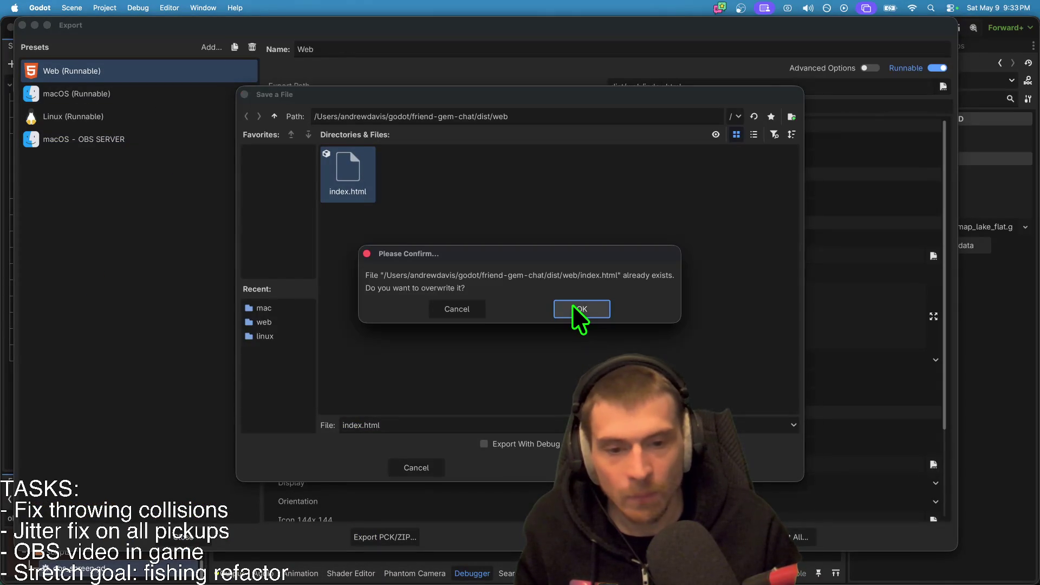
pyautogui.click(572, 306)
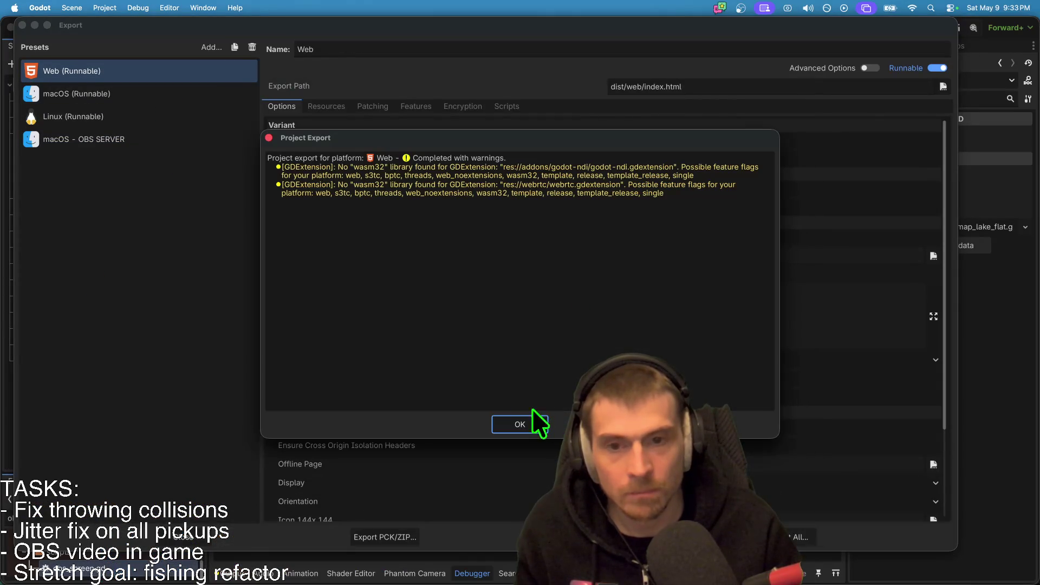
pyautogui.click(517, 414)
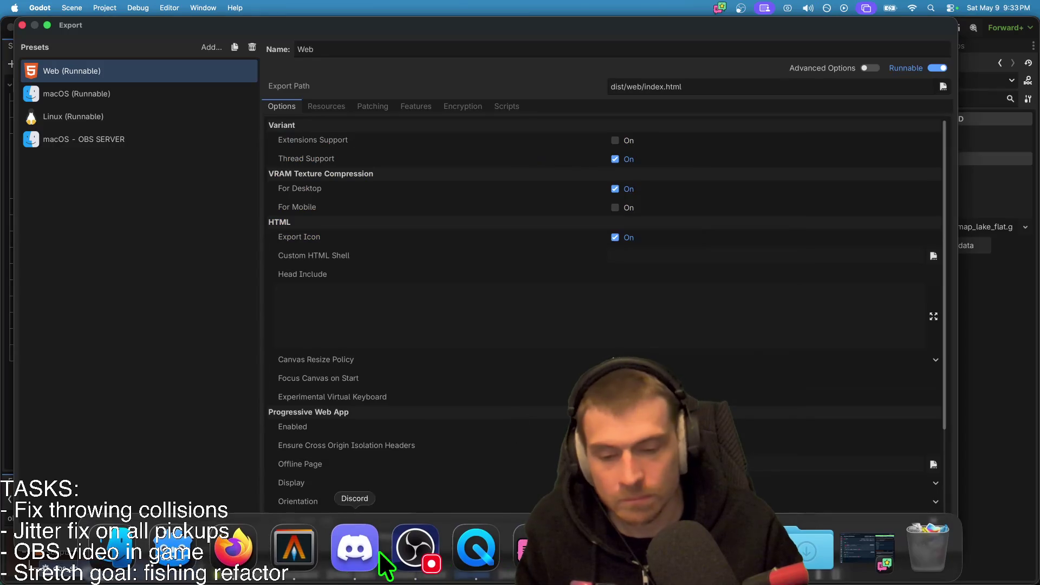
pyautogui.click(294, 548)
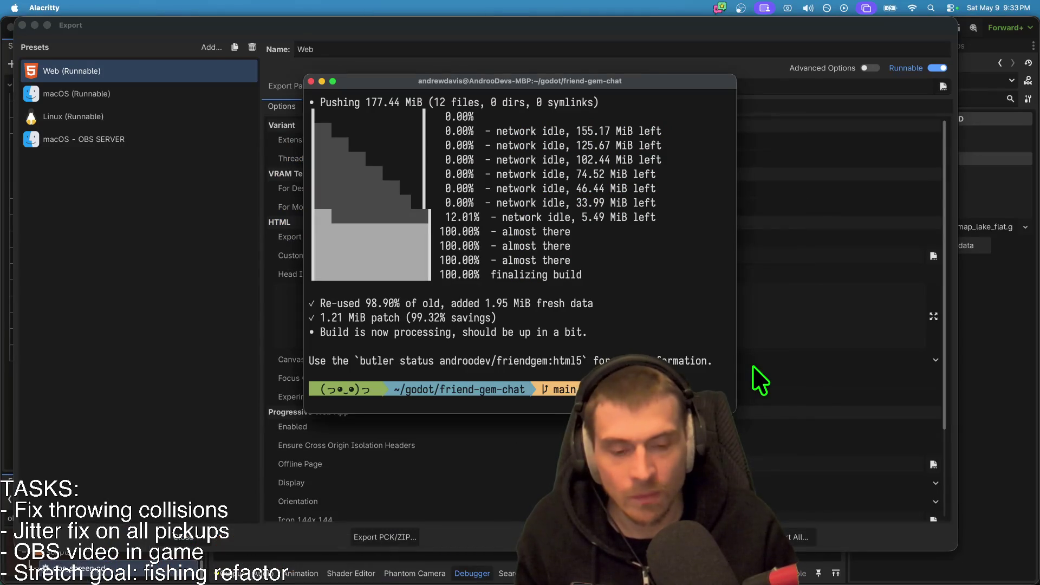
# Re-run the butler push to upload the web build to itch.io, then open the mac export folder.
pyautogui.press('Up')
pyautogui.press('Return')
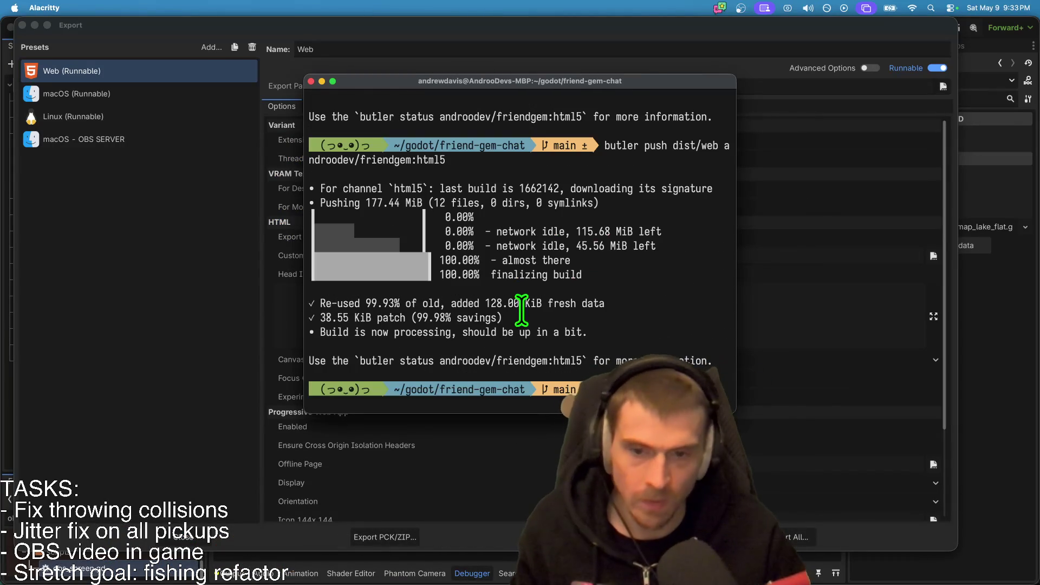
pyautogui.click(81, 313)
pyautogui.press('Escape')
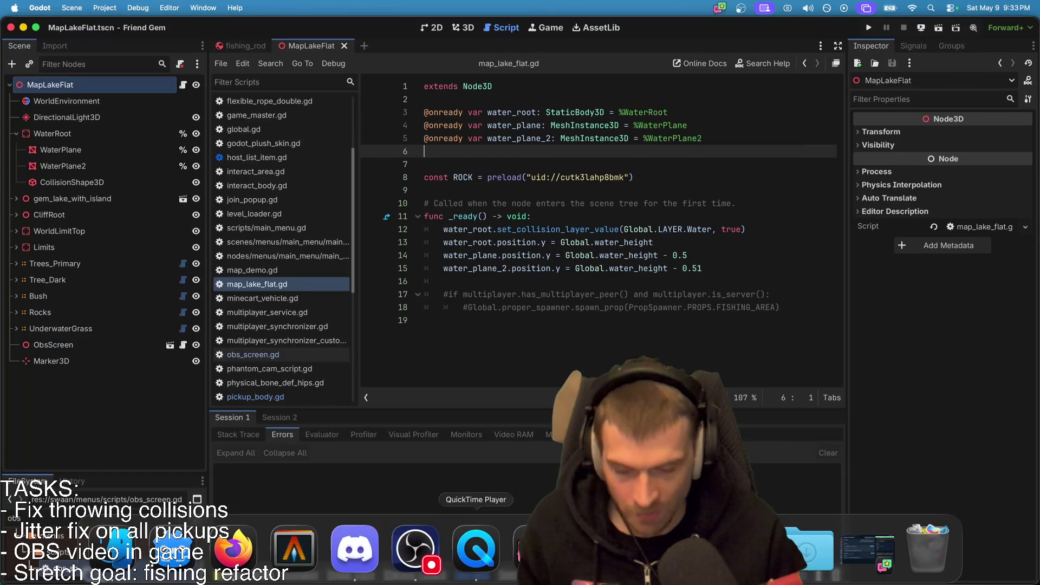
pyautogui.click(115, 554)
# Launch friend-gem-chat, move its window top-left, and host a game via Play, Host Game, Host.
pyautogui.doubleClick(394, 98)
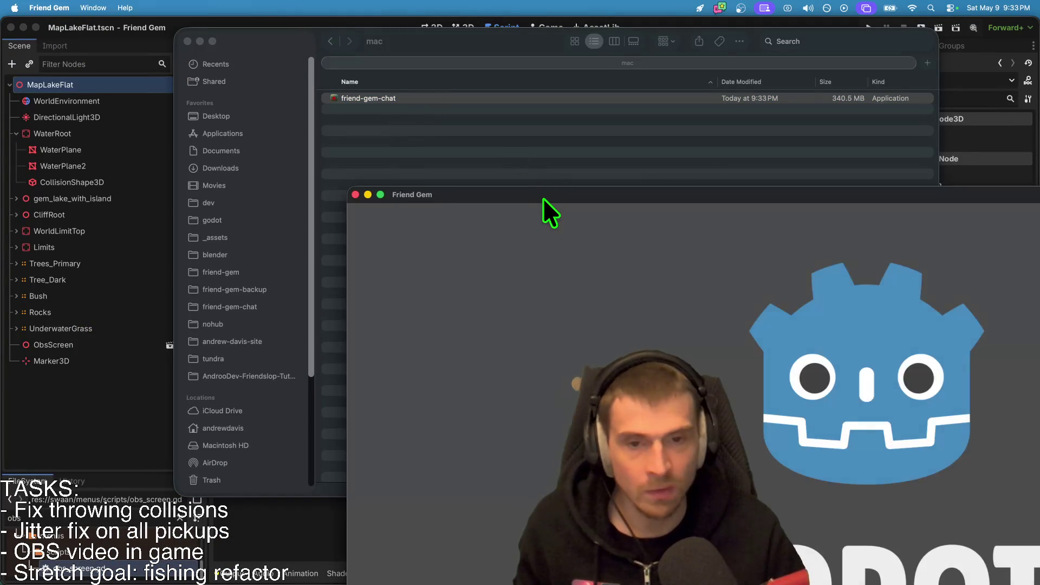
pyautogui.moveTo(544, 199)
pyautogui.mouseDown()
pyautogui.moveTo(345, 58)
pyautogui.moveTo(229, 17)
pyautogui.moveTo(233, 66)
pyautogui.moveTo(213, 86)
pyautogui.moveTo(201, 9)
pyautogui.moveTo(252, 213)
pyautogui.moveTo(214, 11)
pyautogui.mouseUp()
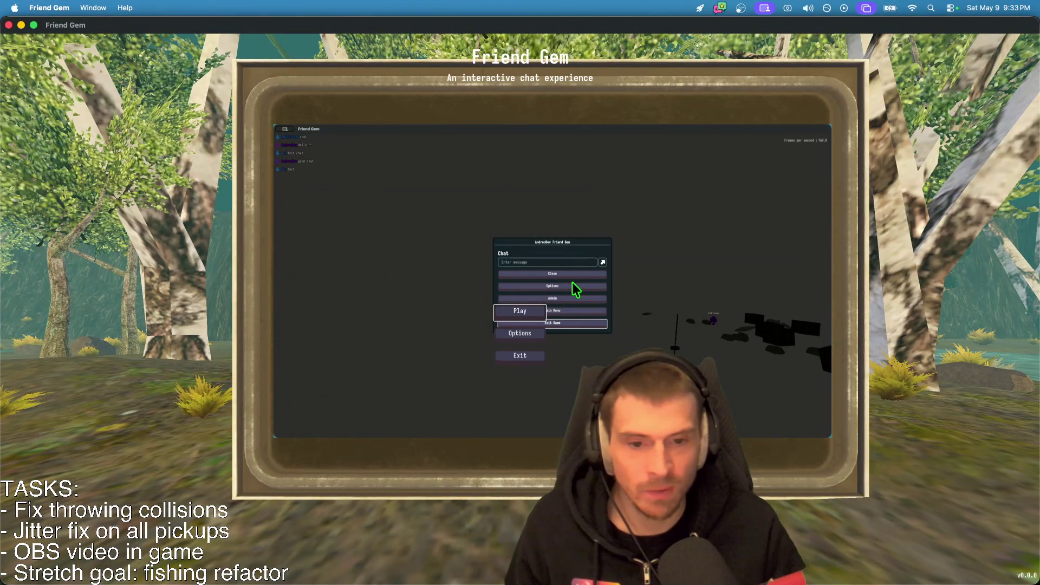
pyautogui.click(507, 312)
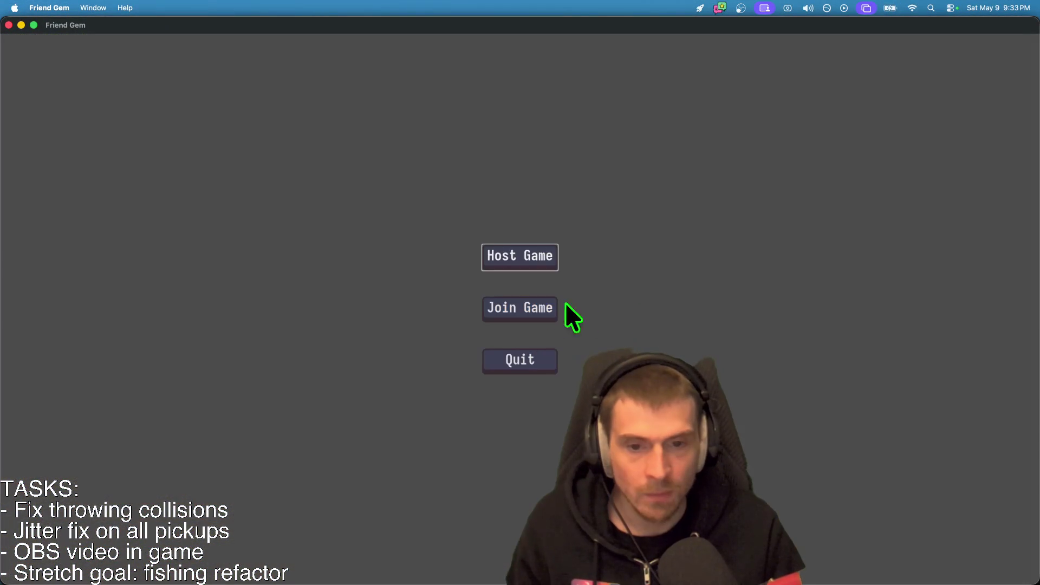
pyautogui.click(513, 268)
pyautogui.click(520, 483)
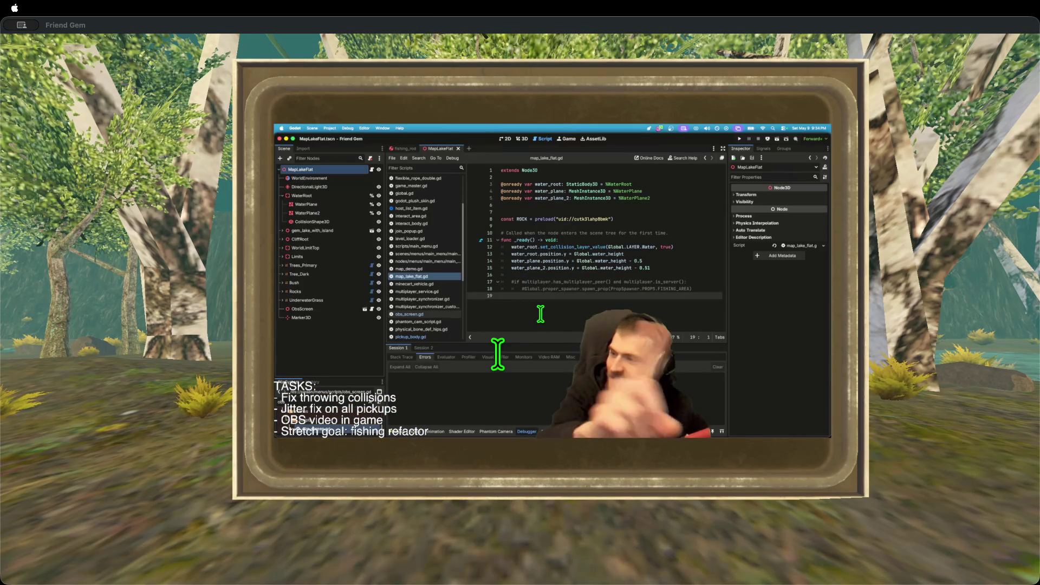
# Bring Chrome's itch.io Friend Gem page forward, shrink the window, then stretch it taller.
pyautogui.moveTo(615, 566)
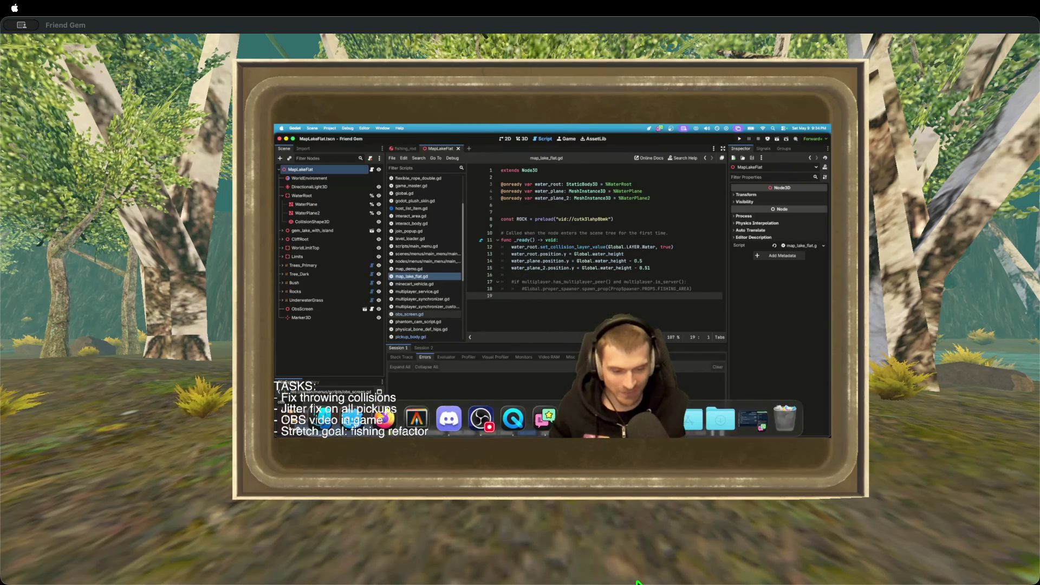
pyautogui.click(564, 564)
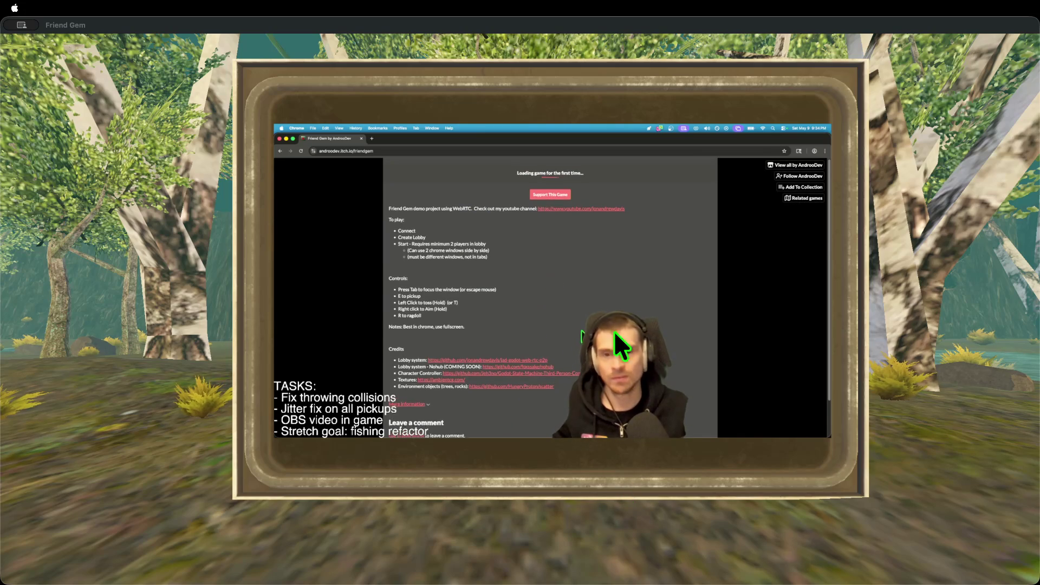
pyautogui.moveTo(829, 427)
pyautogui.mouseDown()
pyautogui.moveTo(704, 339)
pyautogui.moveTo(558, 330)
pyautogui.moveTo(612, 265)
pyautogui.moveTo(640, 266)
pyautogui.mouseUp()
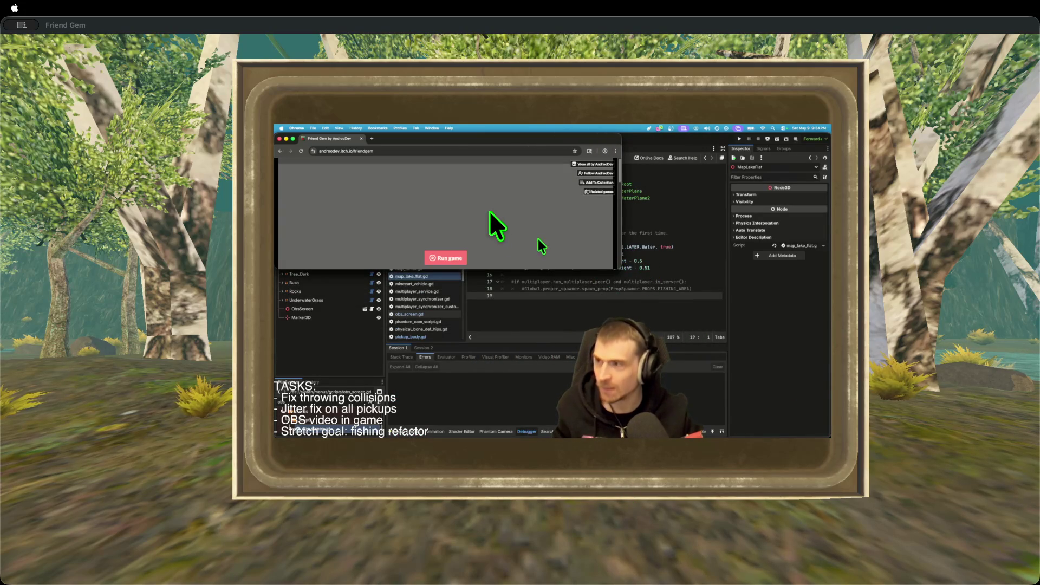
pyautogui.moveTo(525, 270); pyautogui.dragTo(529, 360)
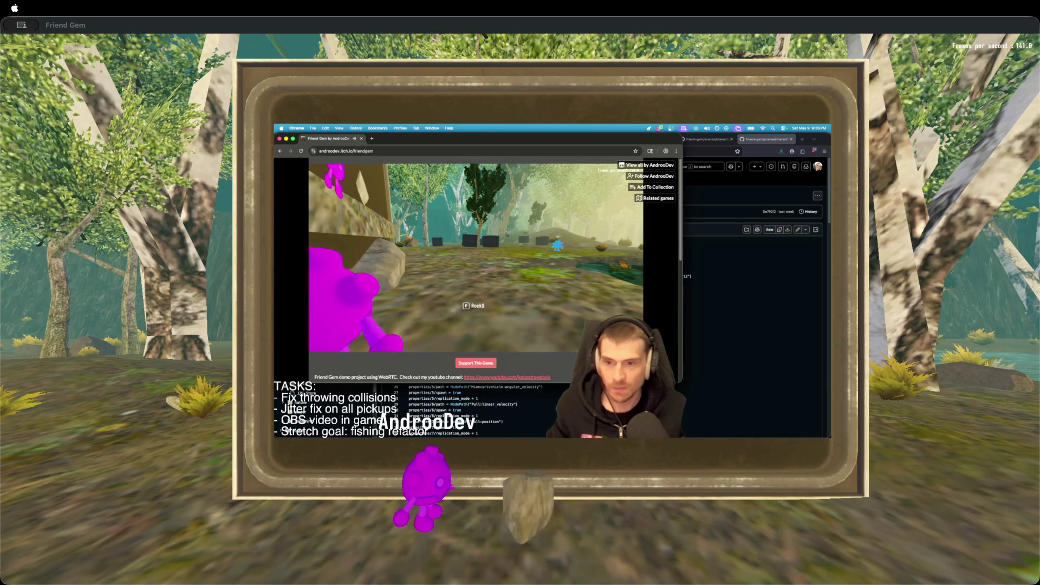
# Walk the character around in front of the mirrored screen, grabbing an object and falling over.
pyautogui.press('a')
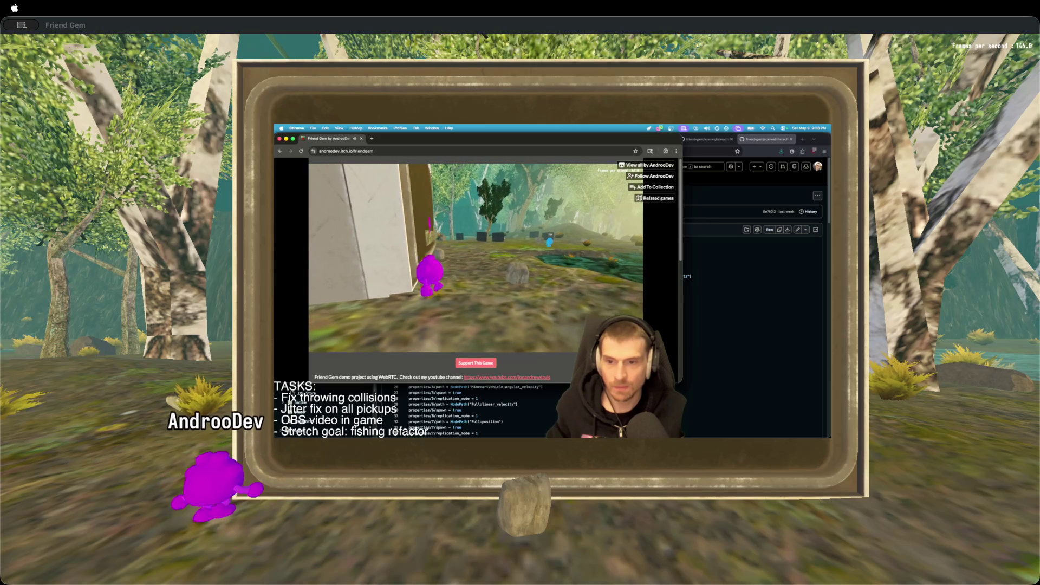
pyautogui.press('s')
pyautogui.press('d')
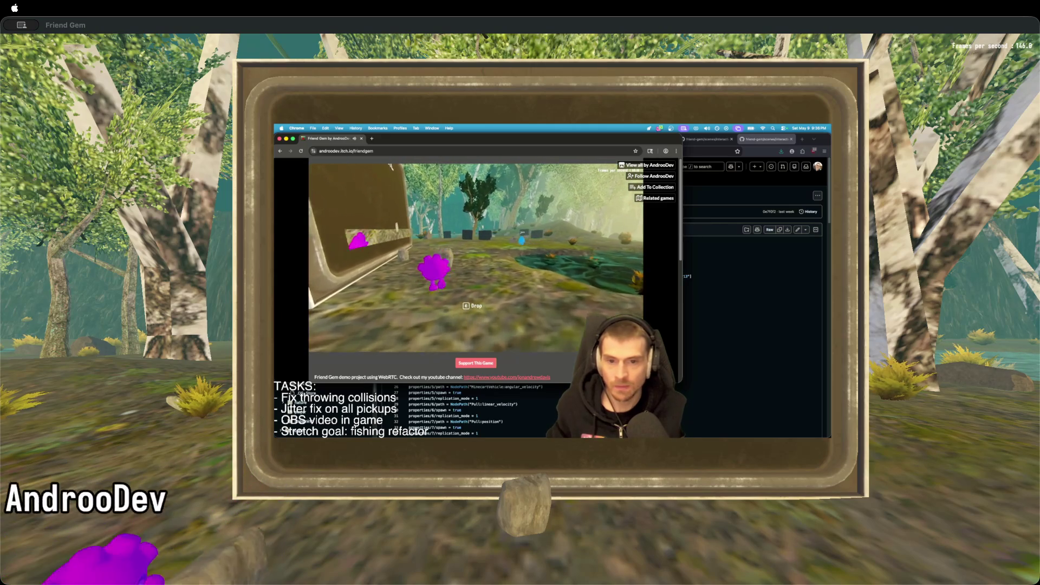
pyautogui.press('a')
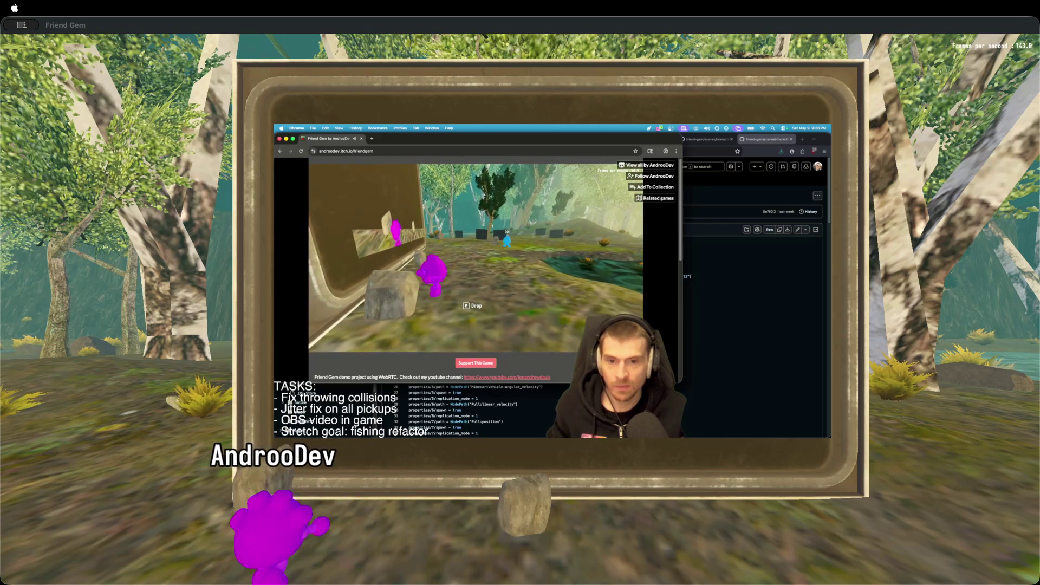
pyautogui.press('a')
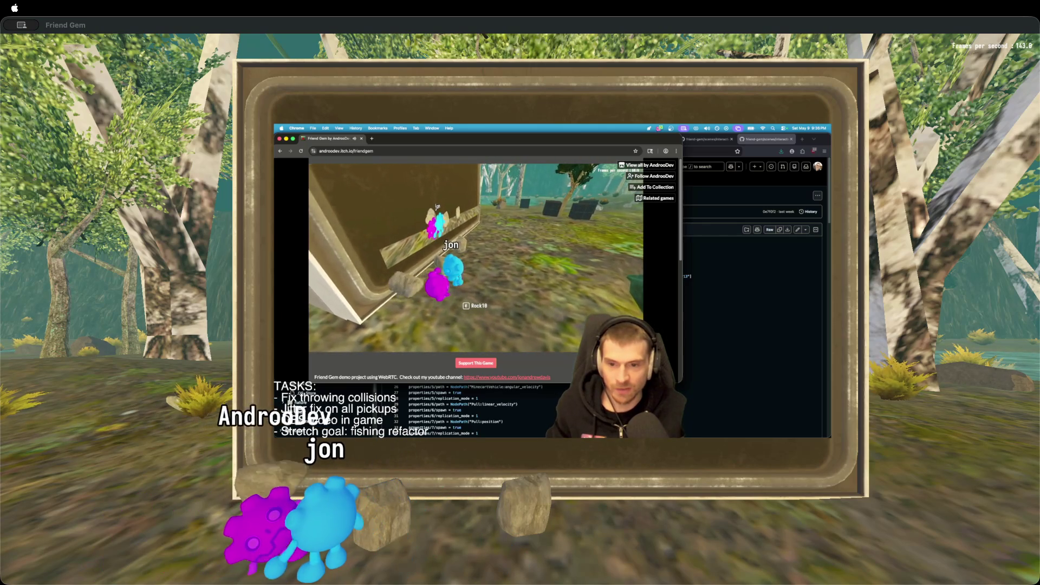
pyautogui.press('a')
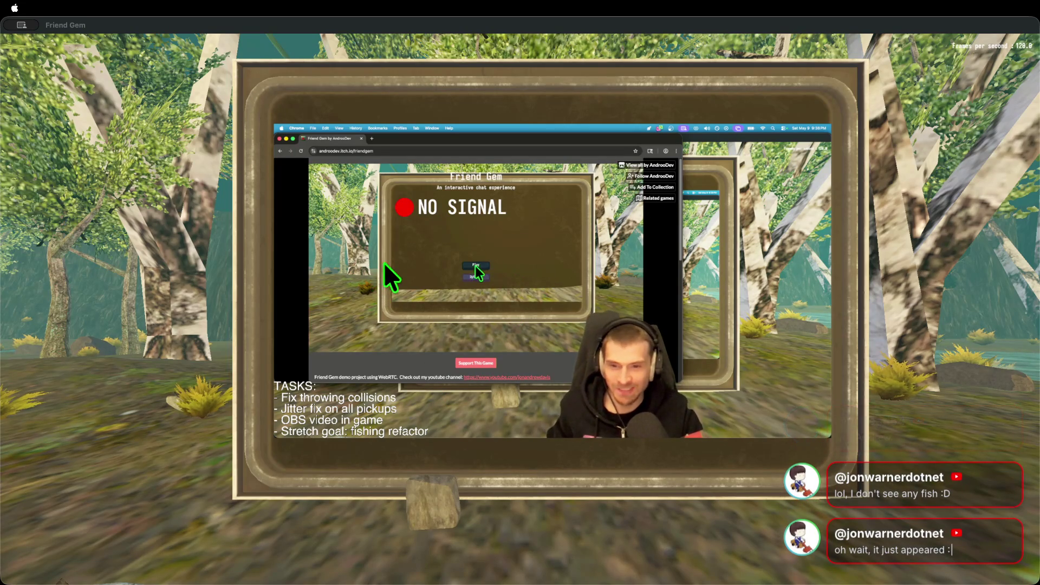
# Join the hosted game from the browser build and walk up to the NO SIGNAL screen.
pyautogui.click(473, 265)
pyautogui.click(486, 259)
pyautogui.click(529, 210)
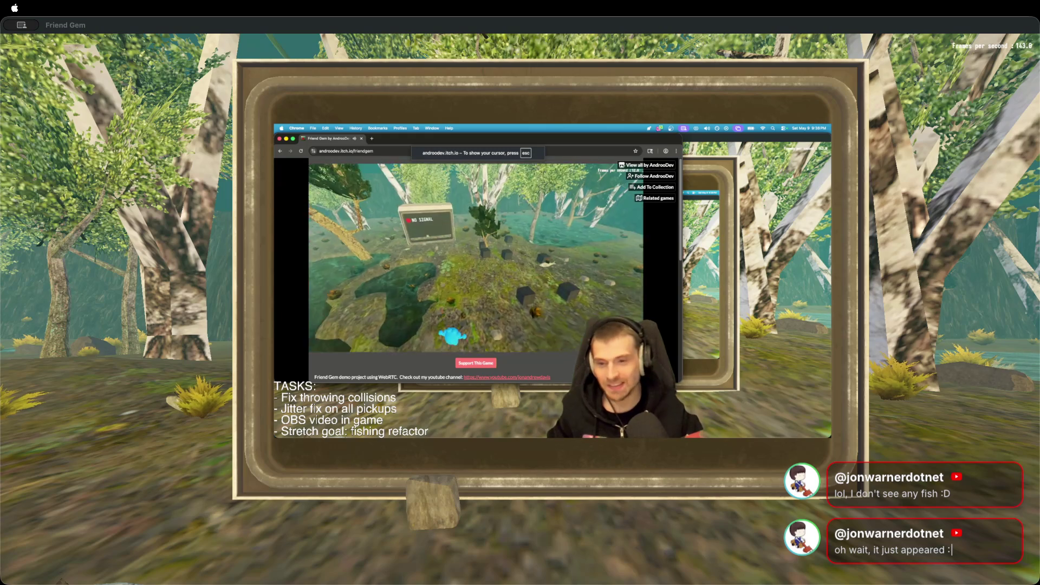
pyautogui.press('w')
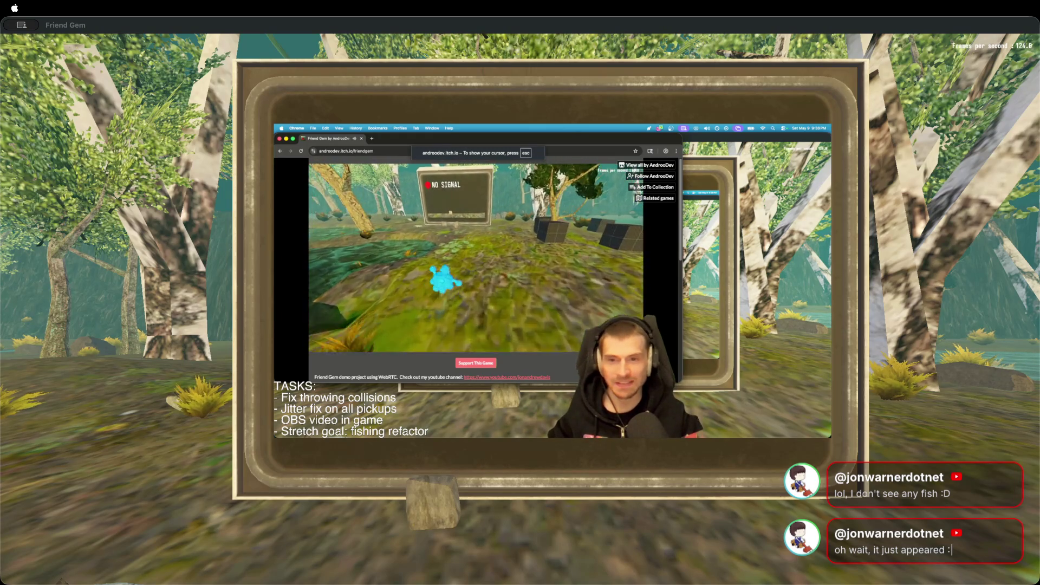
pyautogui.press('w')
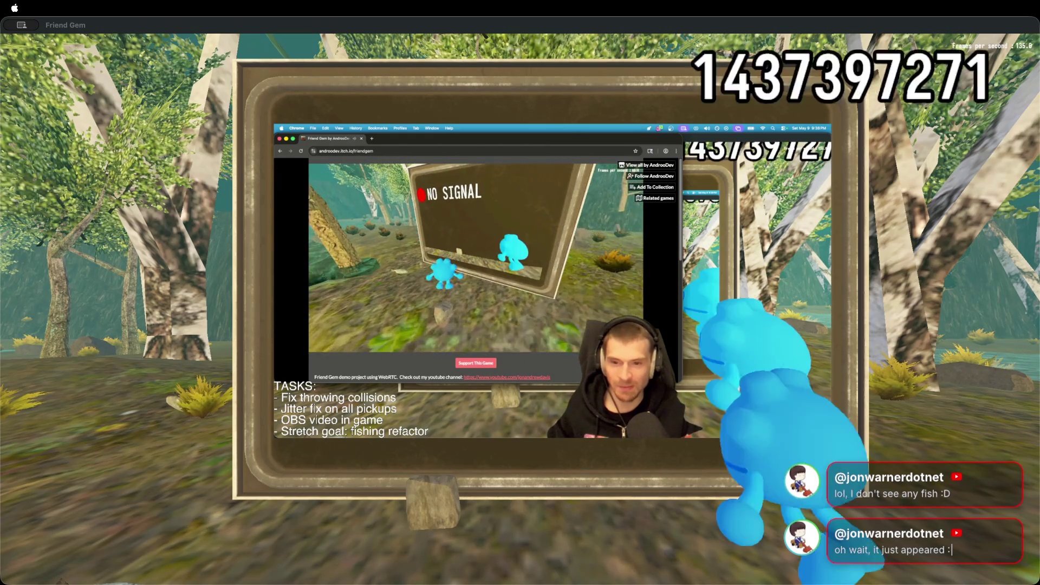
pyautogui.press('w')
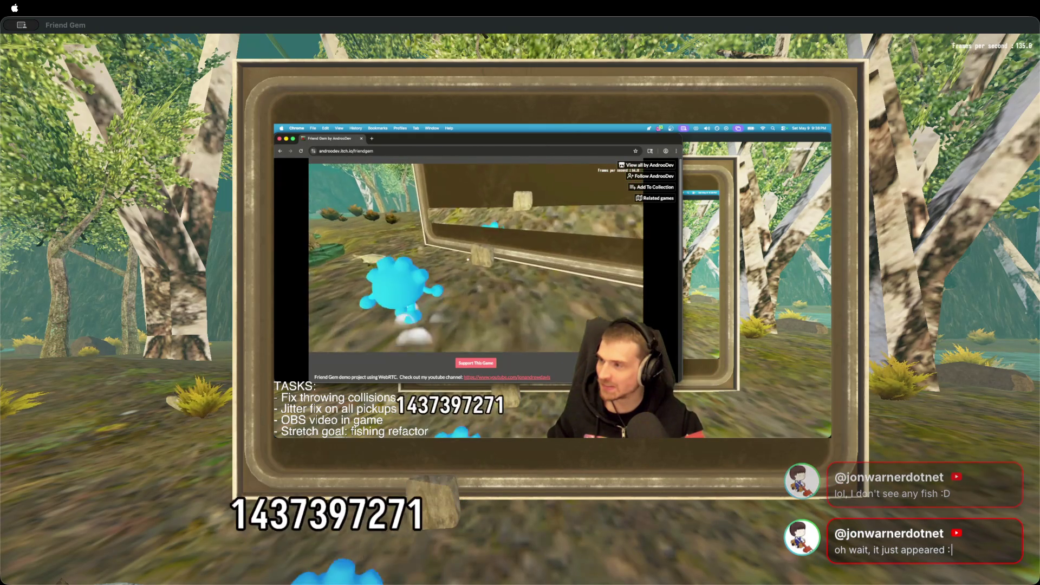
# Change the browser player's colour to purple, then pick up and throw a fish.
pyautogui.press('Escape')
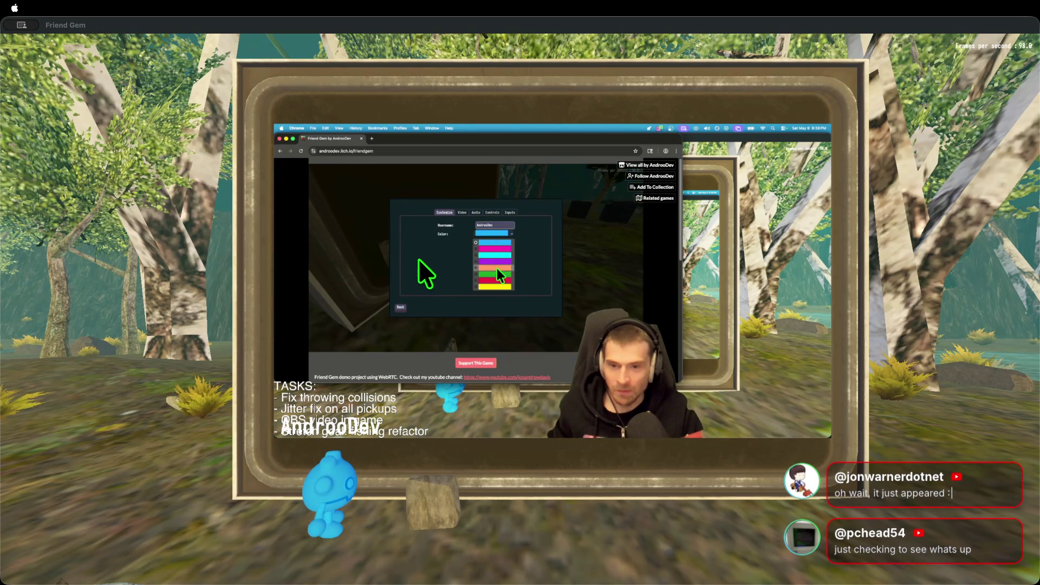
pyautogui.click(494, 262)
pyautogui.press('Escape')
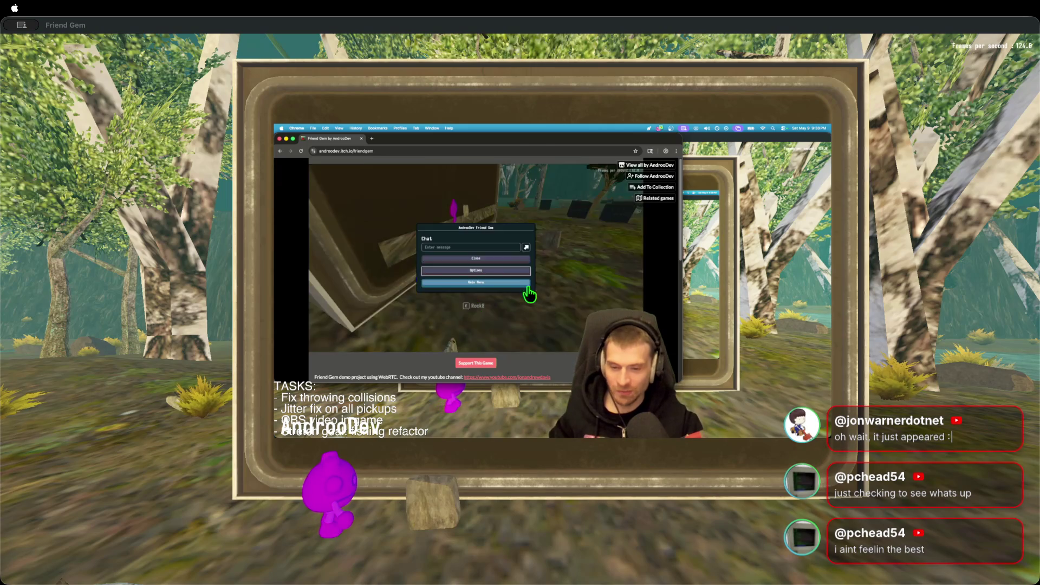
pyautogui.click(528, 288)
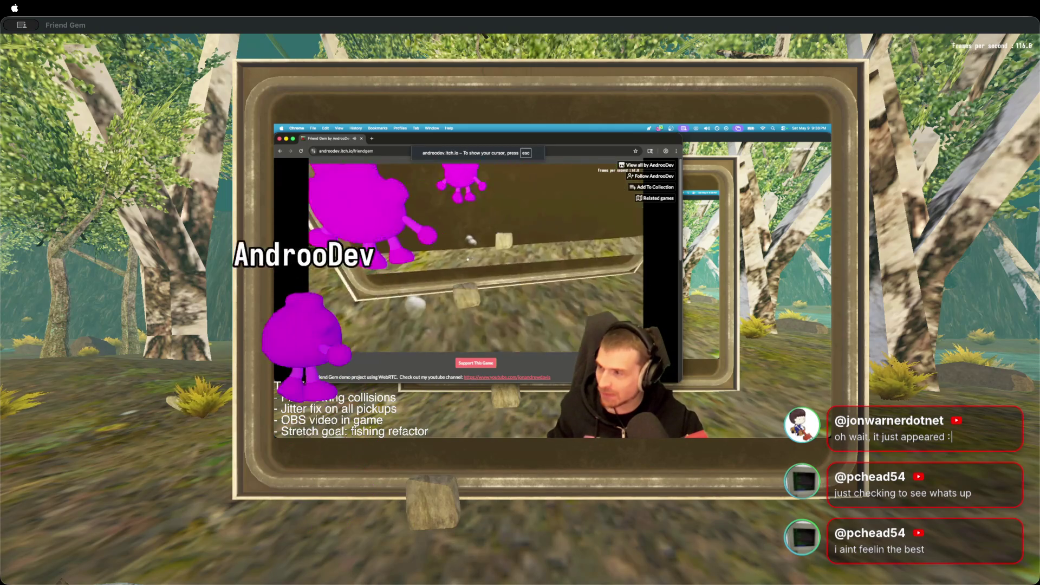
pyautogui.press('e')
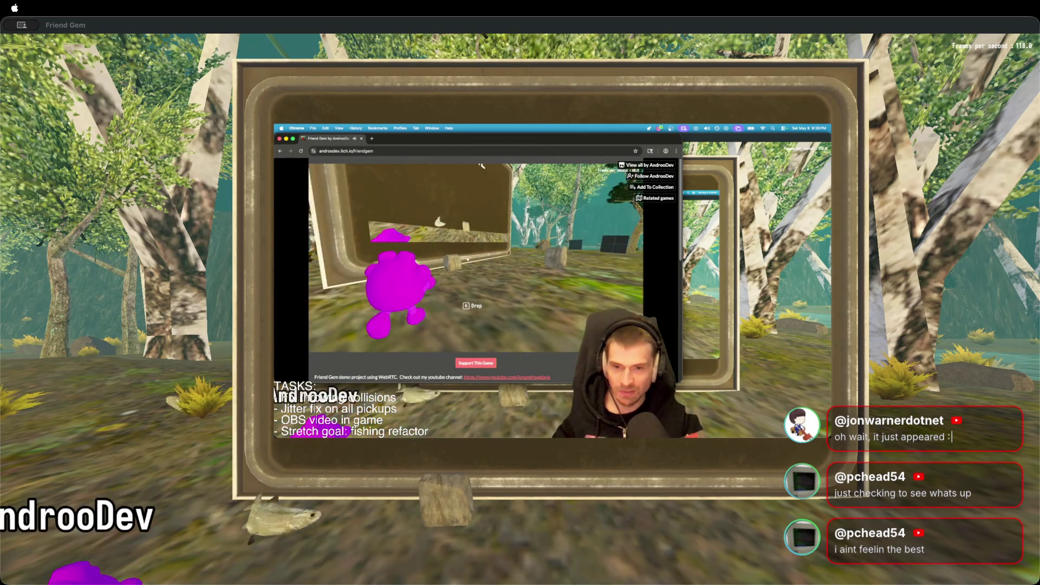
pyautogui.press('e')
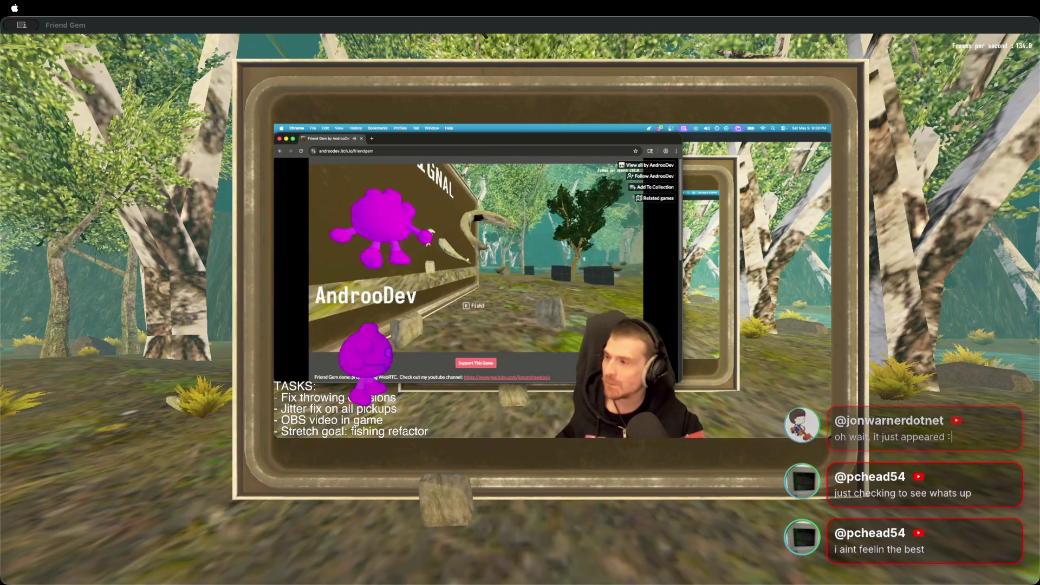
pyautogui.press('super+Tab')
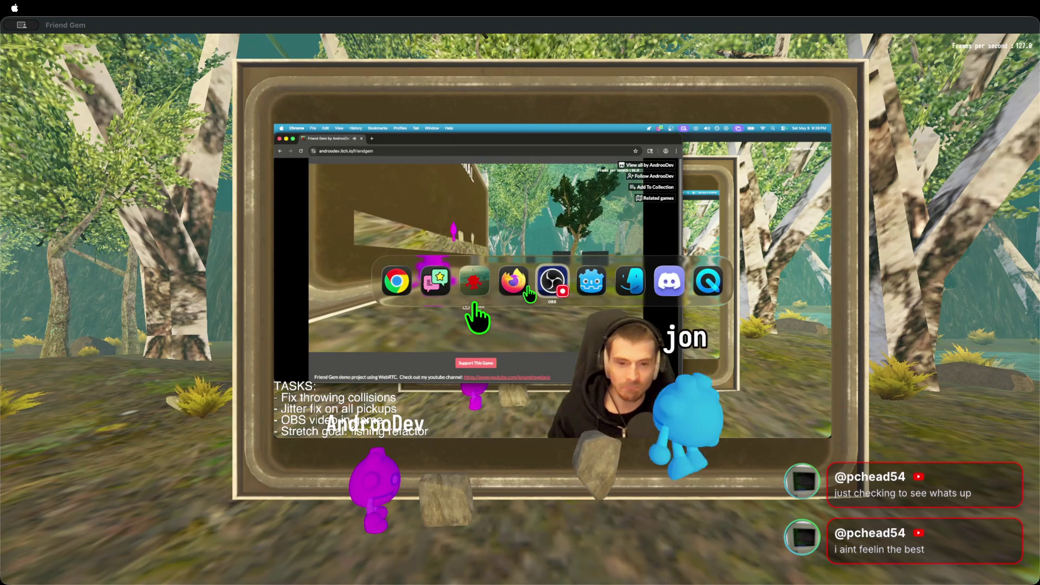
# Bring Friend Gem forward, return to the map_lake_flat.gd script in Godot, then begin switching apps.
pyautogui.press('super+Tab')
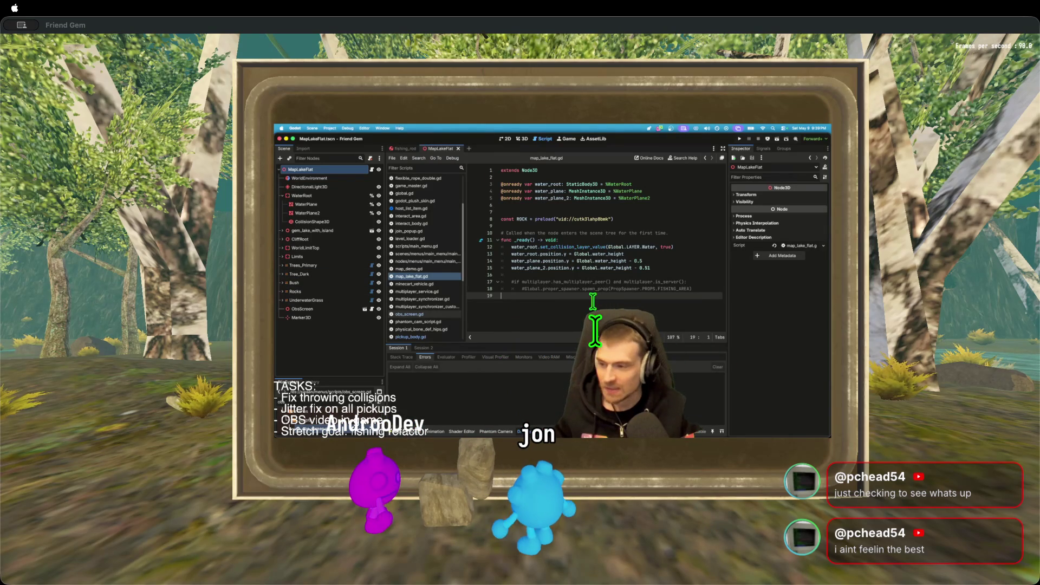
pyautogui.click(658, 544)
pyautogui.click(576, 420)
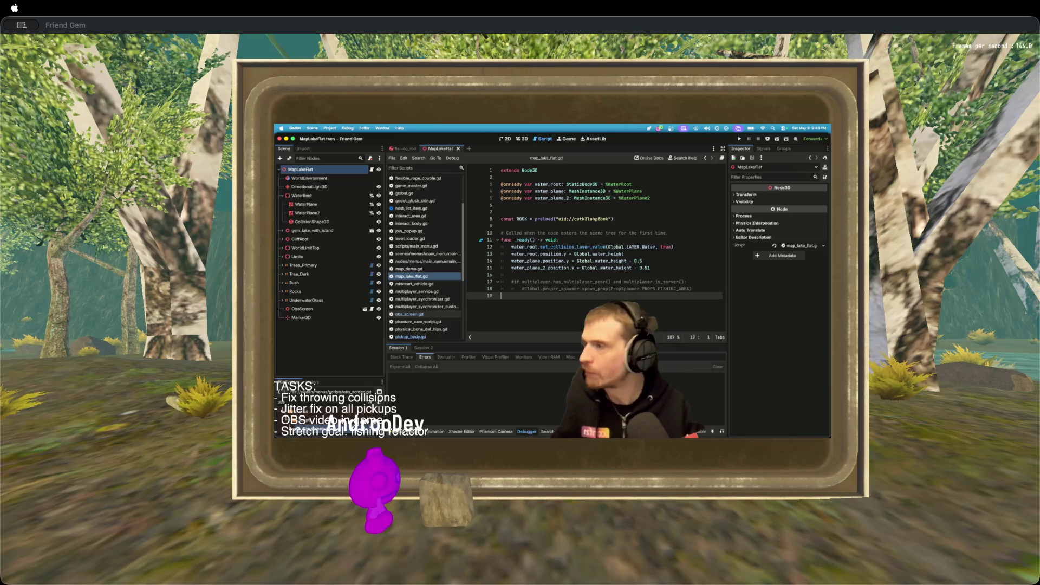
pyautogui.press('super+Tab')
pyautogui.press('super+Tab')
pyautogui.press('super+Tab')
pyautogui.press('super+Tab')
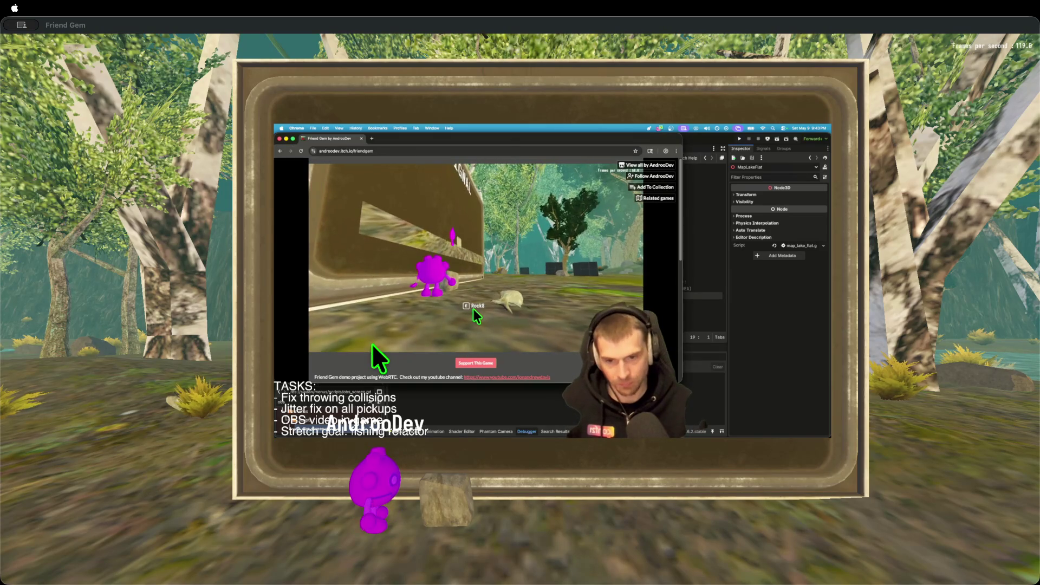
# In the web game, grab the rock with E, walk forward with W, and drop it.
pyautogui.click(371, 343)
pyautogui.press('e')
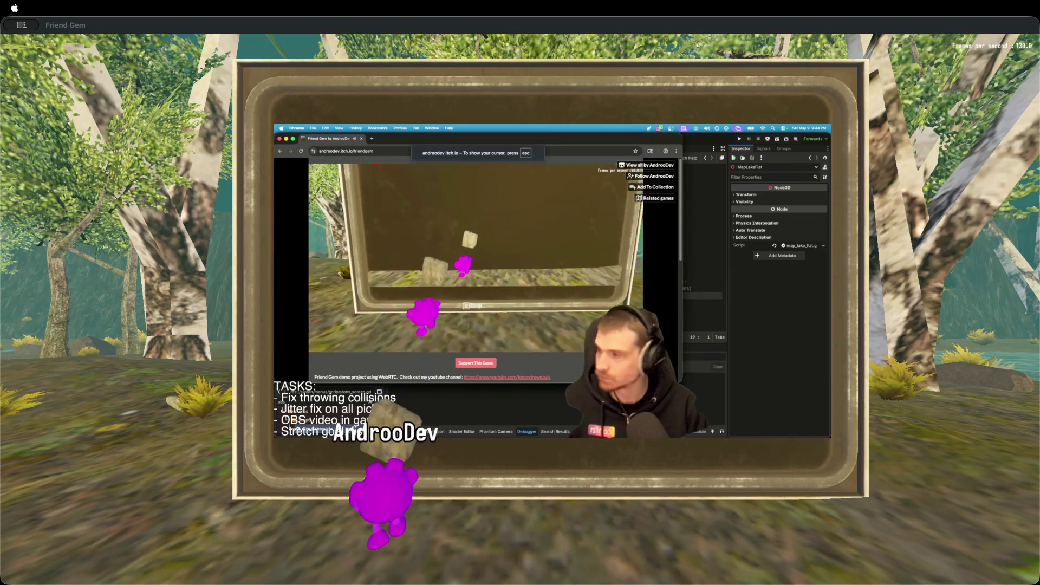
pyautogui.press('Escape')
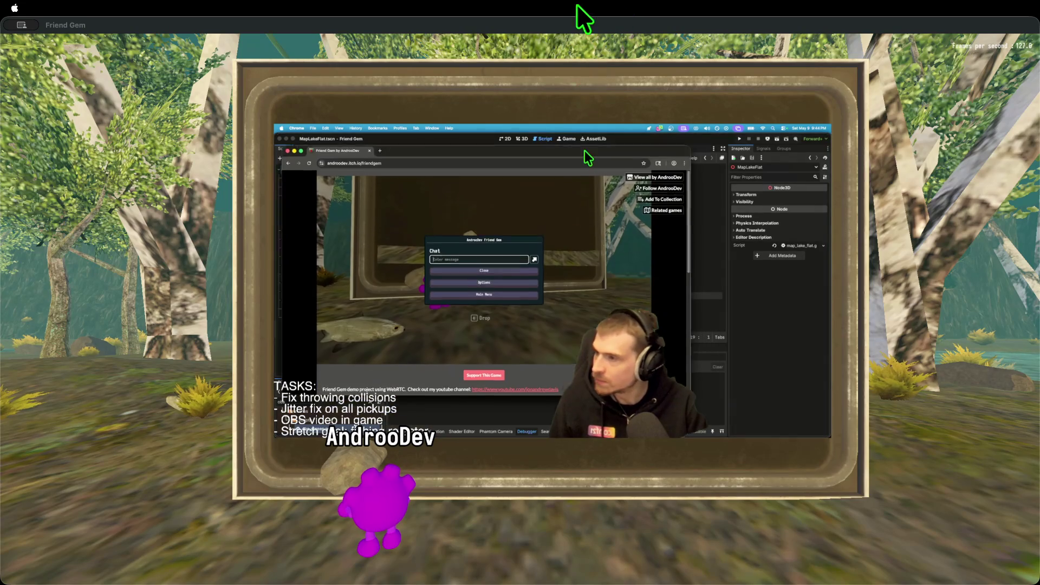
pyautogui.click(560, 46)
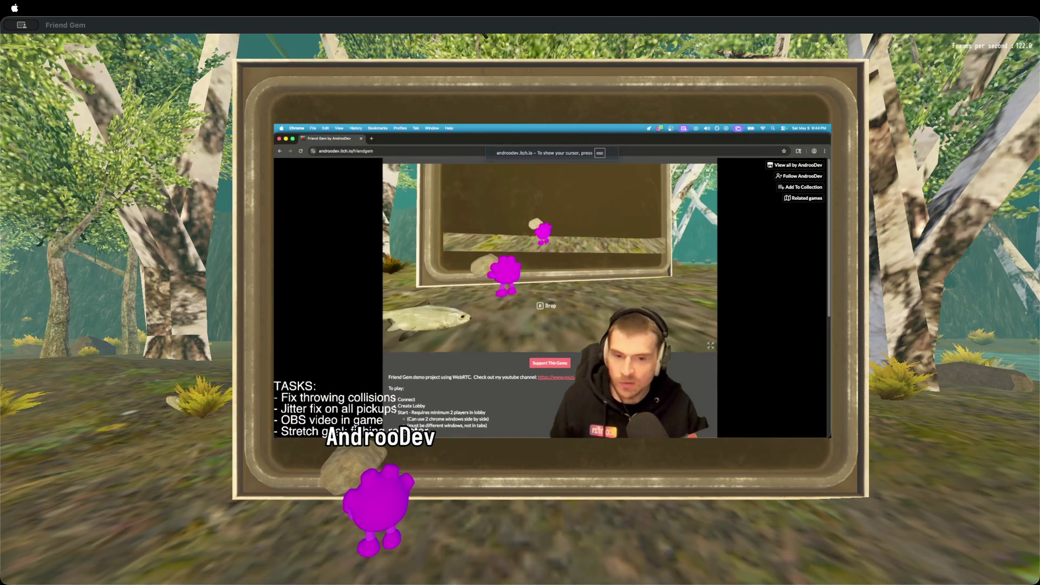
pyautogui.press('w')
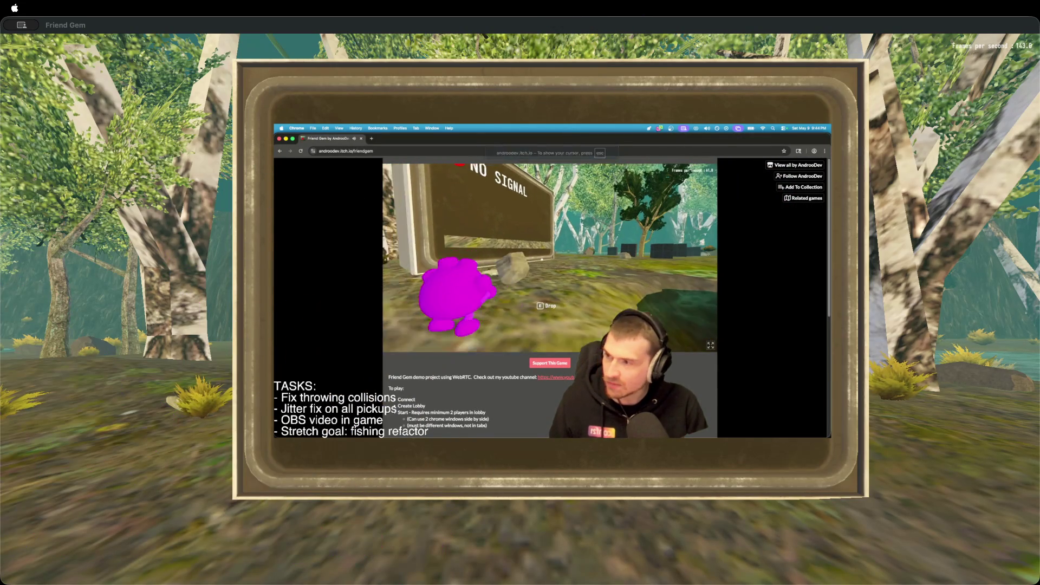
pyautogui.press('e')
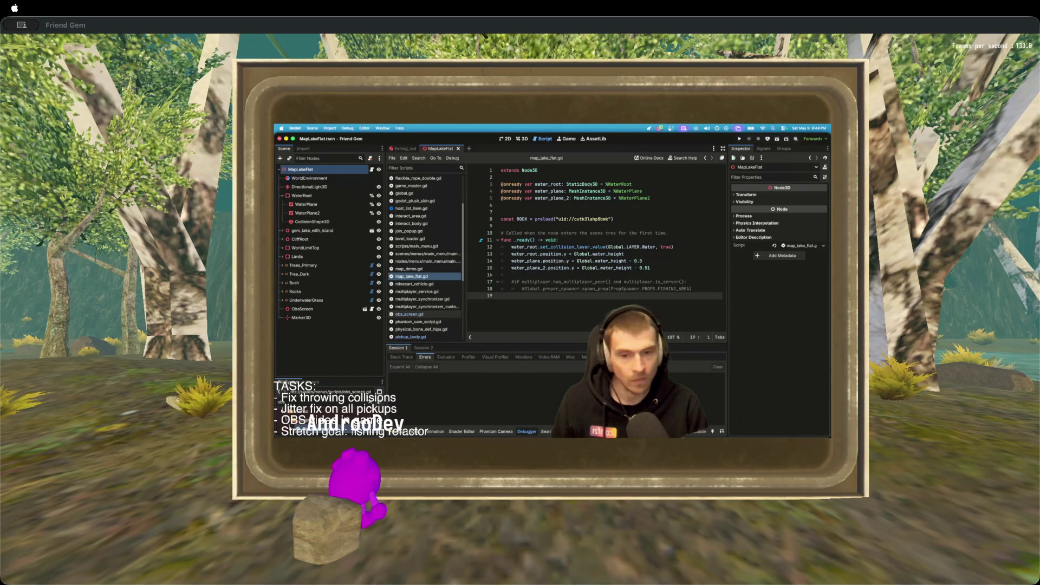
# Switch to Friend Gem and drag its window lower and left so it mirrors itself.
pyautogui.press('super+Tab')
pyautogui.press('super+Tab')
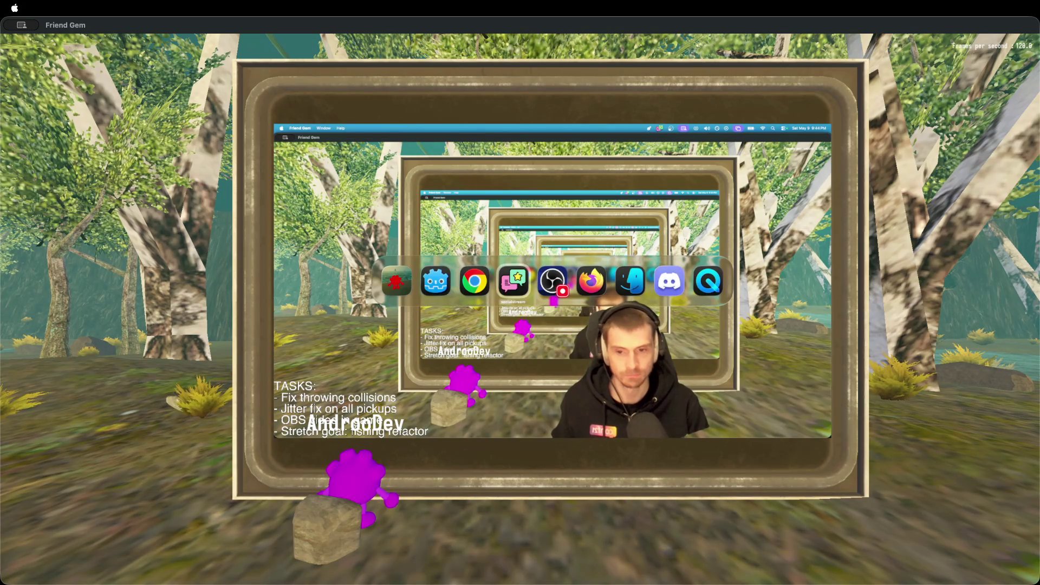
pyautogui.press('super+shift+Tab')
pyautogui.press('super+shift+Tab')
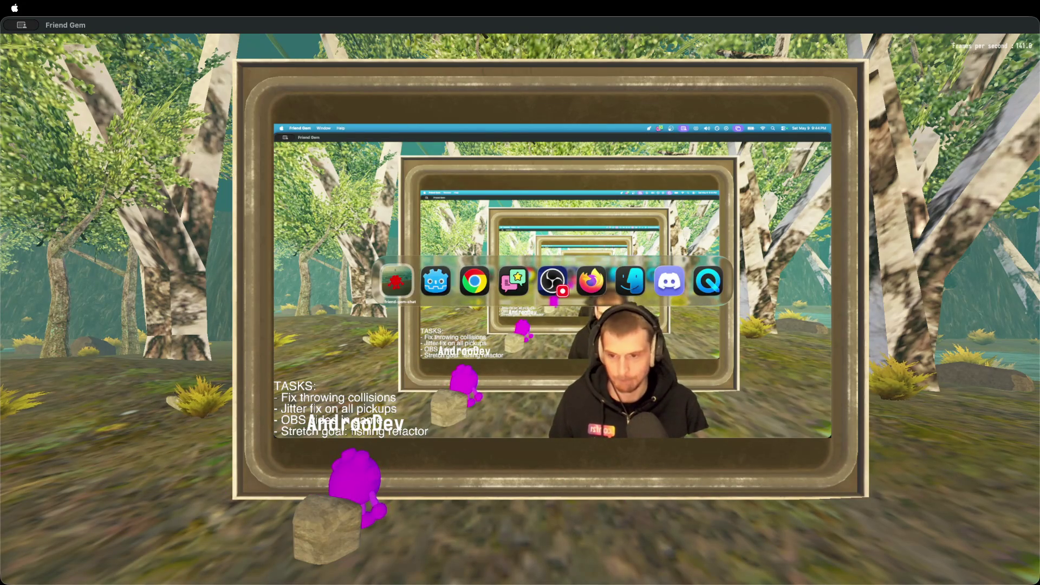
pyautogui.press('super+Tab')
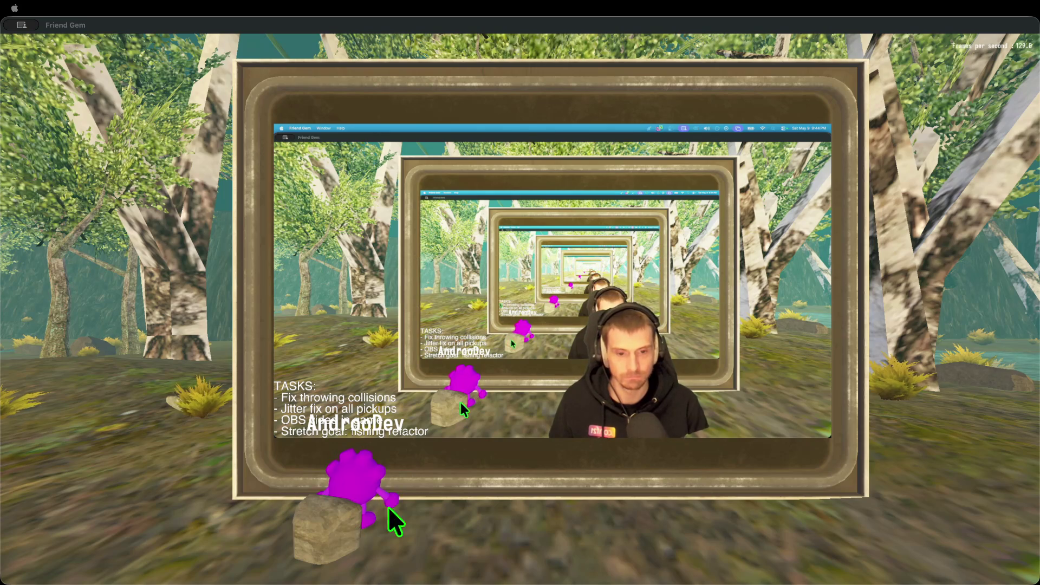
pyautogui.moveTo(674, 24)
pyautogui.mouseDown()
pyautogui.moveTo(593, 166)
pyautogui.moveTo(548, 146)
pyautogui.moveTo(0, 143)
pyautogui.mouseUp()
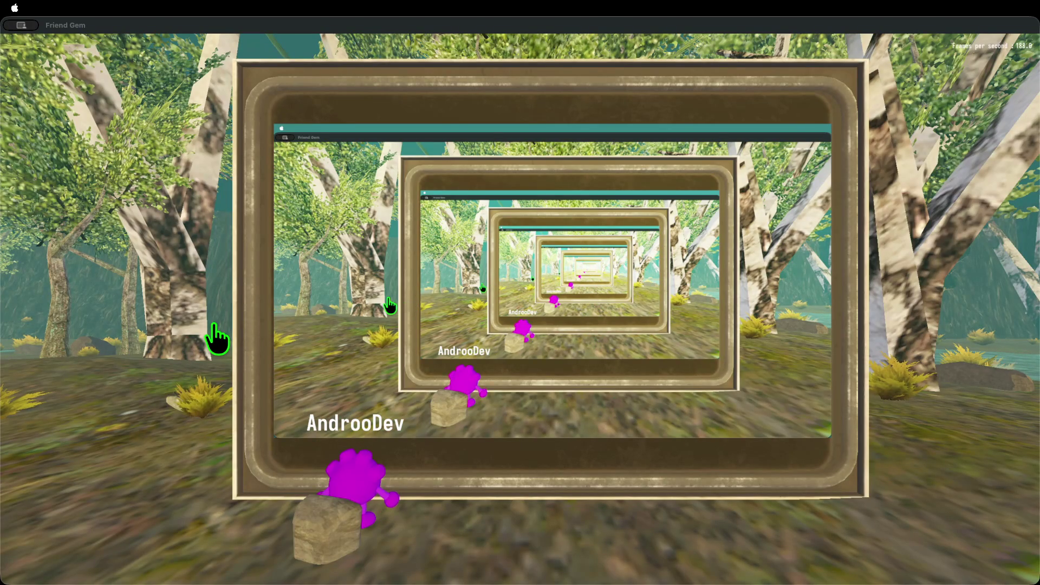
pyautogui.click(213, 324)
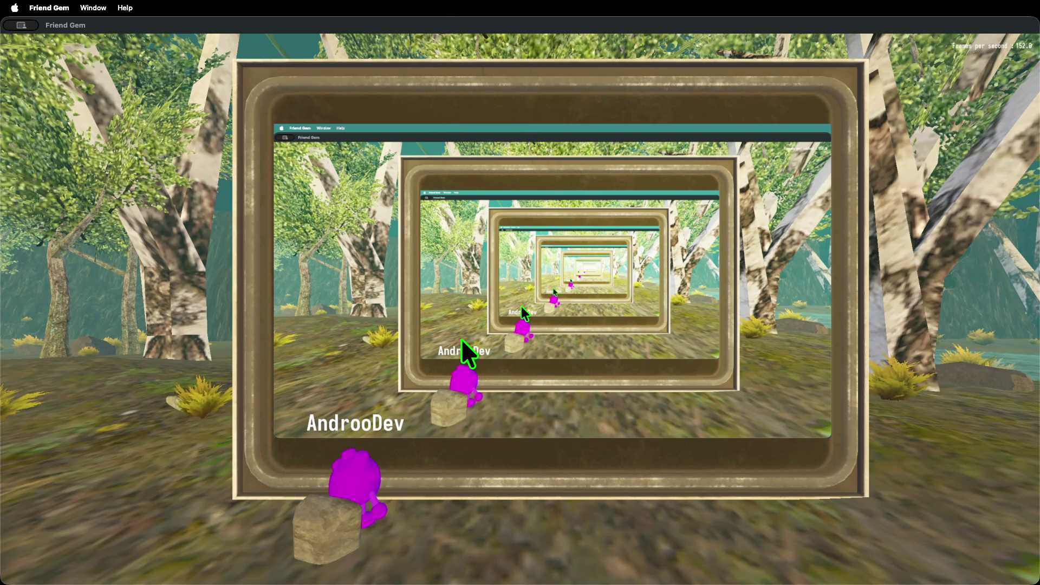
# Drag the Friend Gem window back into the top-left corner, aligned with the left edge.
pyautogui.moveTo(461, 29)
pyautogui.mouseDown()
pyautogui.moveTo(461, 48)
pyautogui.moveTo(824, 120)
pyautogui.moveTo(1039, 69)
pyautogui.mouseUp()
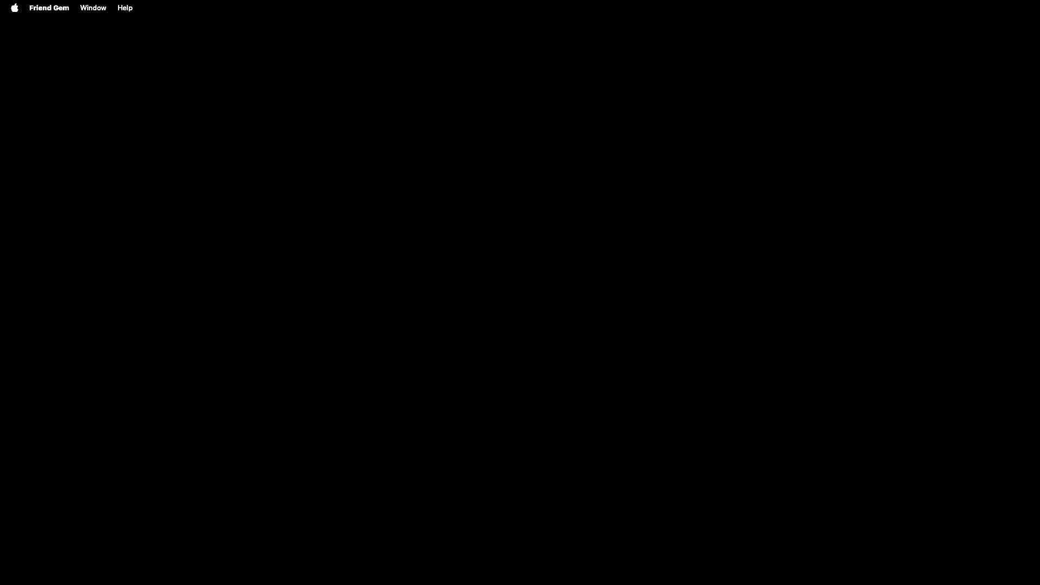
pyautogui.moveTo(1039, 69)
pyautogui.mouseDown()
pyautogui.moveTo(599, 140)
pyautogui.moveTo(499, 12)
pyautogui.mouseUp()
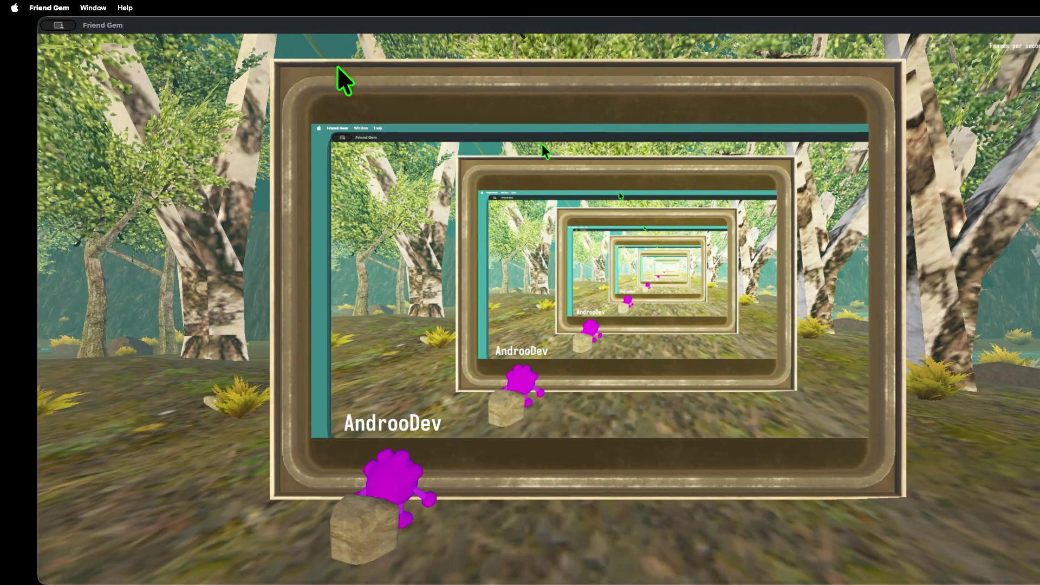
pyautogui.moveTo(318, 26)
pyautogui.mouseDown()
pyautogui.moveTo(276, 31)
pyautogui.moveTo(279, 9)
pyautogui.mouseUp()
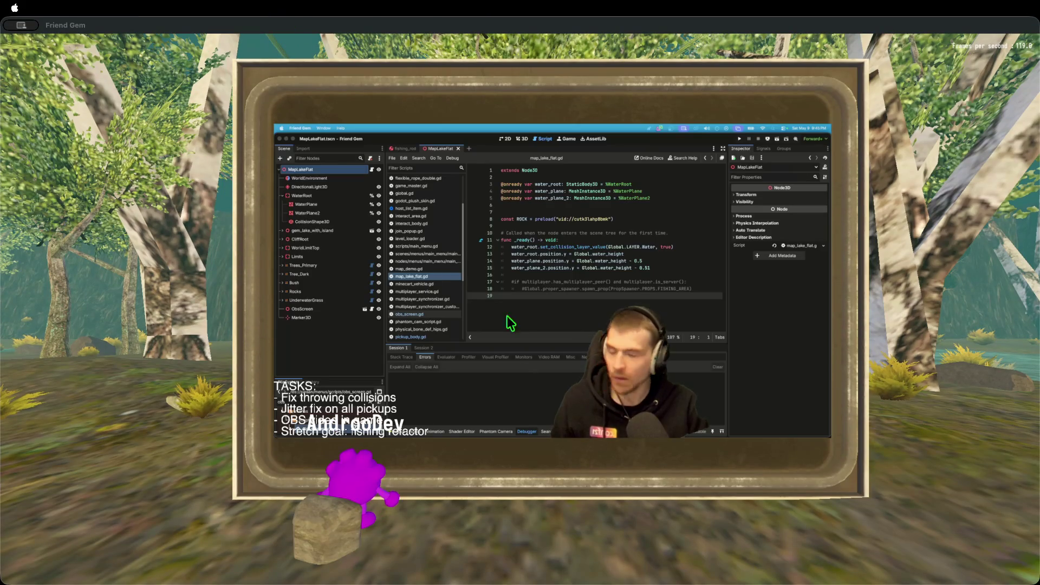
# Place the caret on line 18 of map_lake_flat.gd, then bring the GitHub browser forward.
pyautogui.click(525, 289)
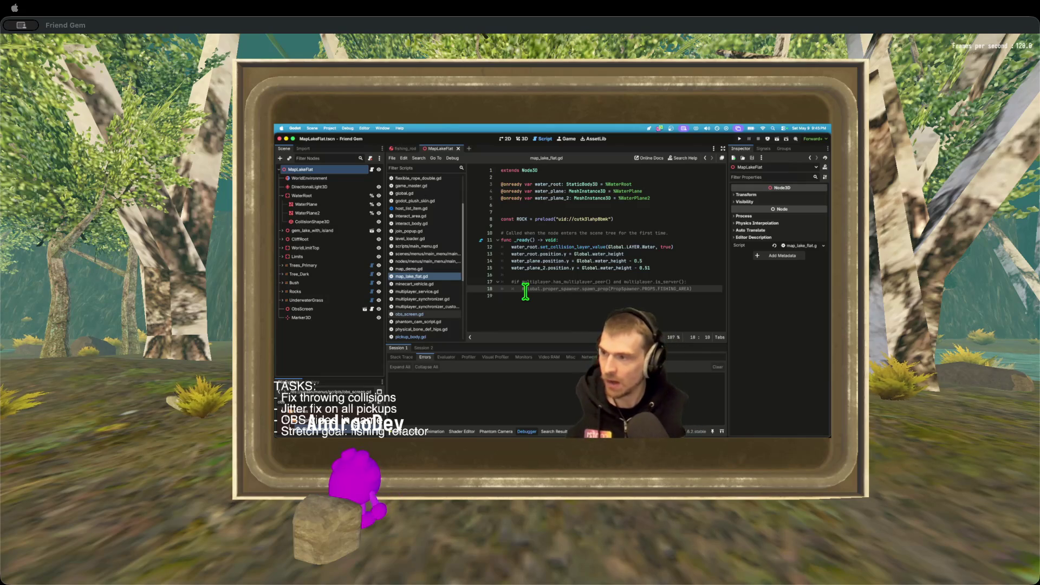
pyautogui.moveTo(534, 433)
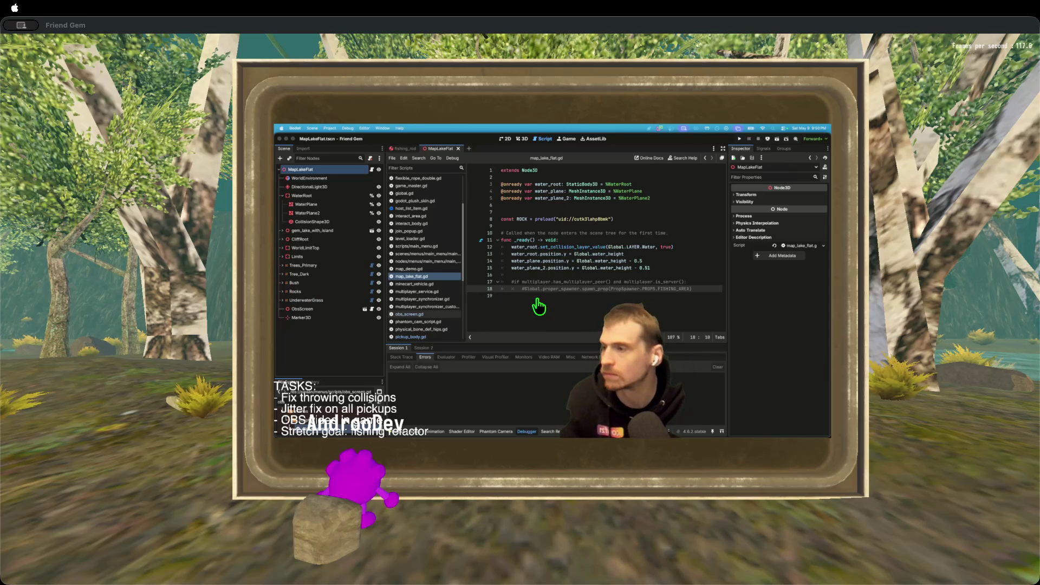
pyautogui.press('super+Tab')
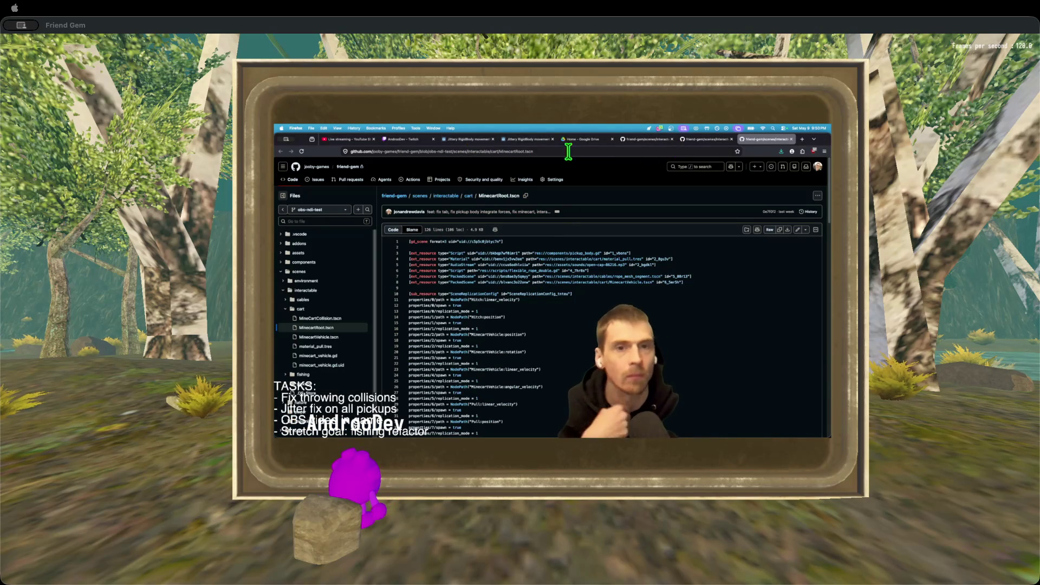
# Open AndrooDev Co Op Template Script from Google Drive and close the Drive tab.
pyautogui.click(566, 140)
pyautogui.scroll(-1, 408, 234)
pyautogui.scroll(-1, 415, 263)
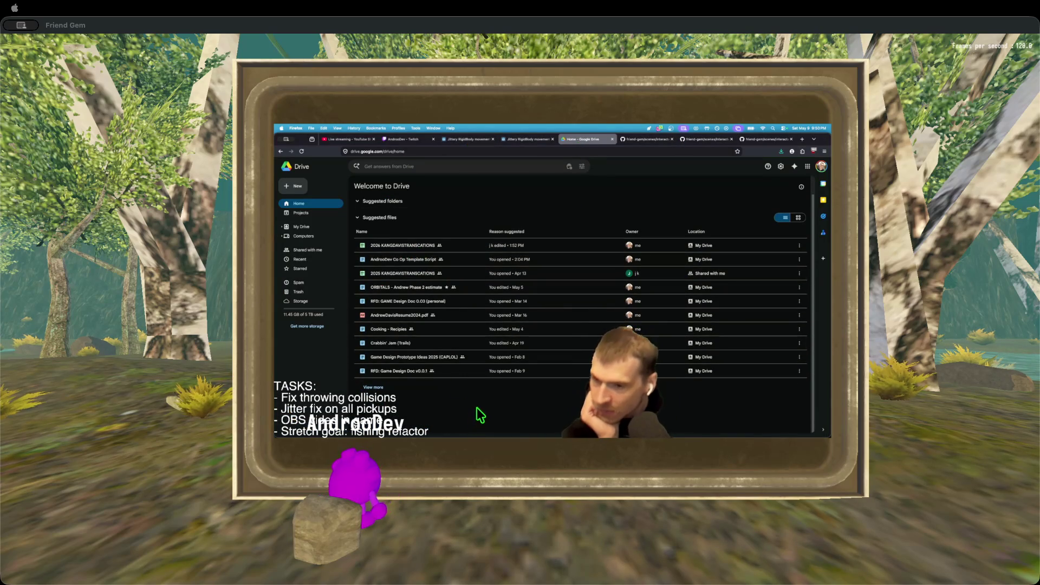
pyautogui.doubleClick(421, 262)
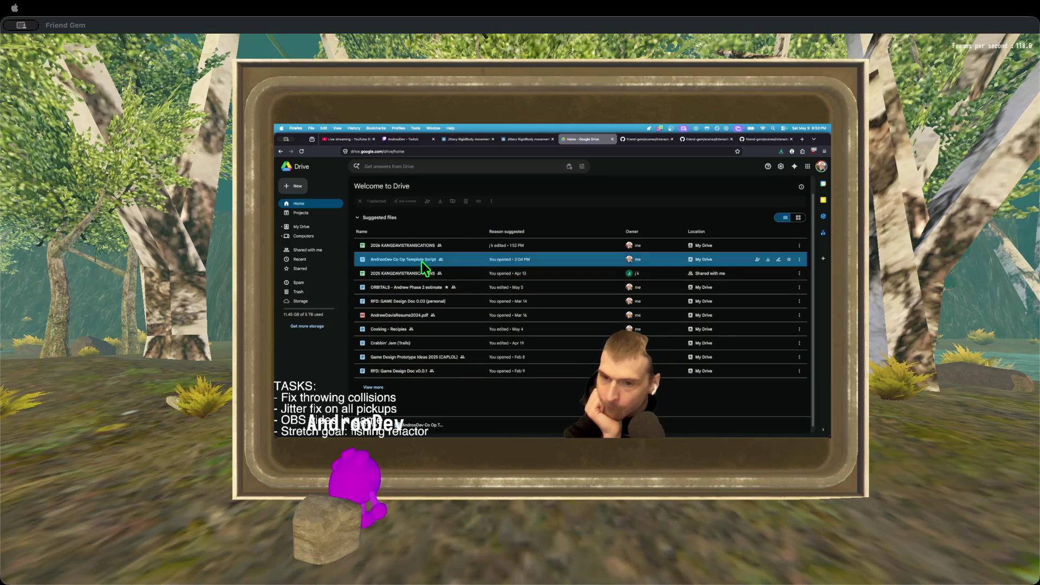
pyautogui.click(560, 138)
pyautogui.middleClick(560, 138)
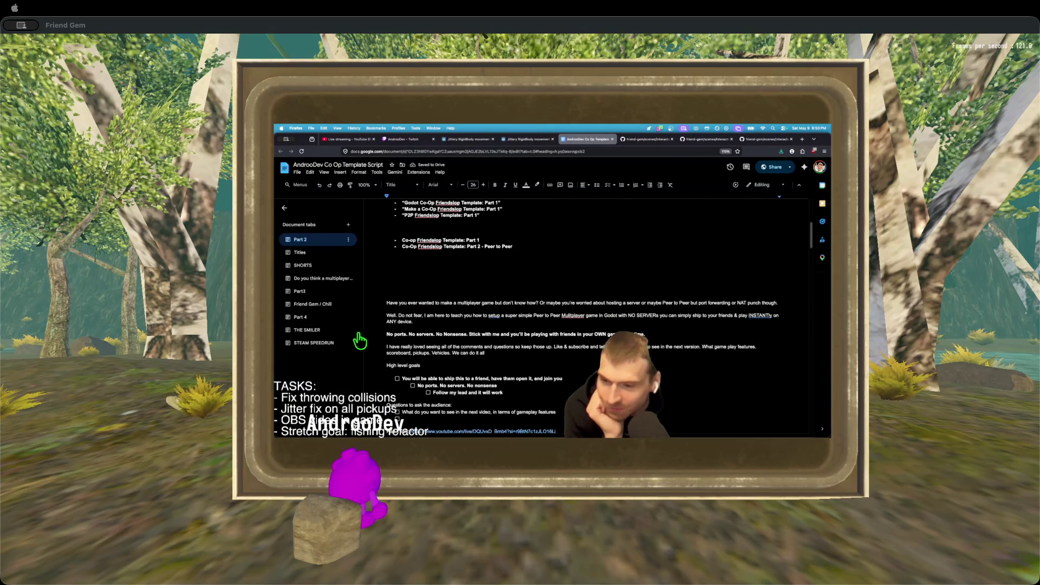
# Show the document's Friend Gem / Chill tab and refocus the game.
pyautogui.click(329, 306)
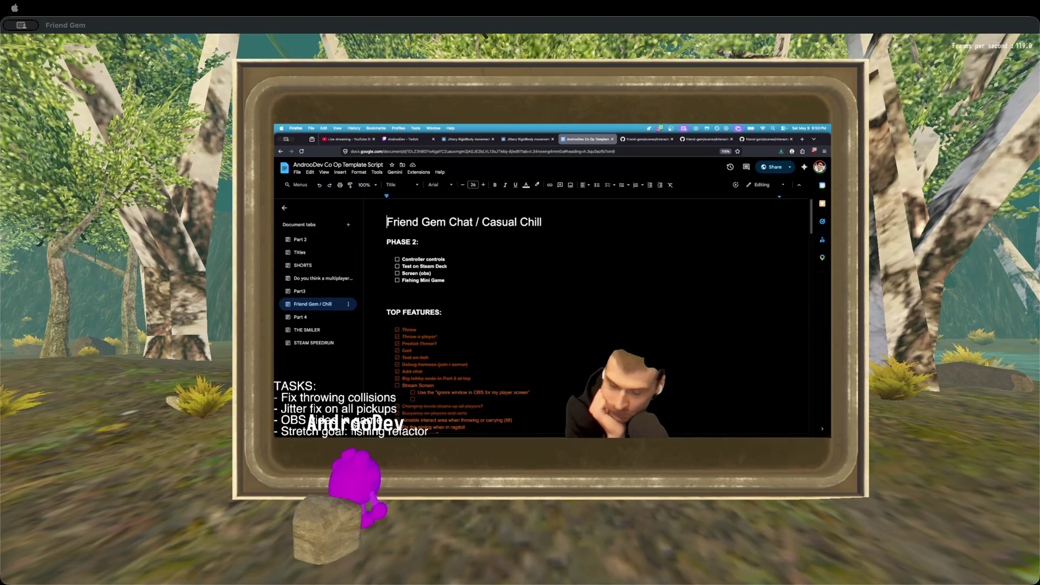
pyautogui.moveTo(607, 436)
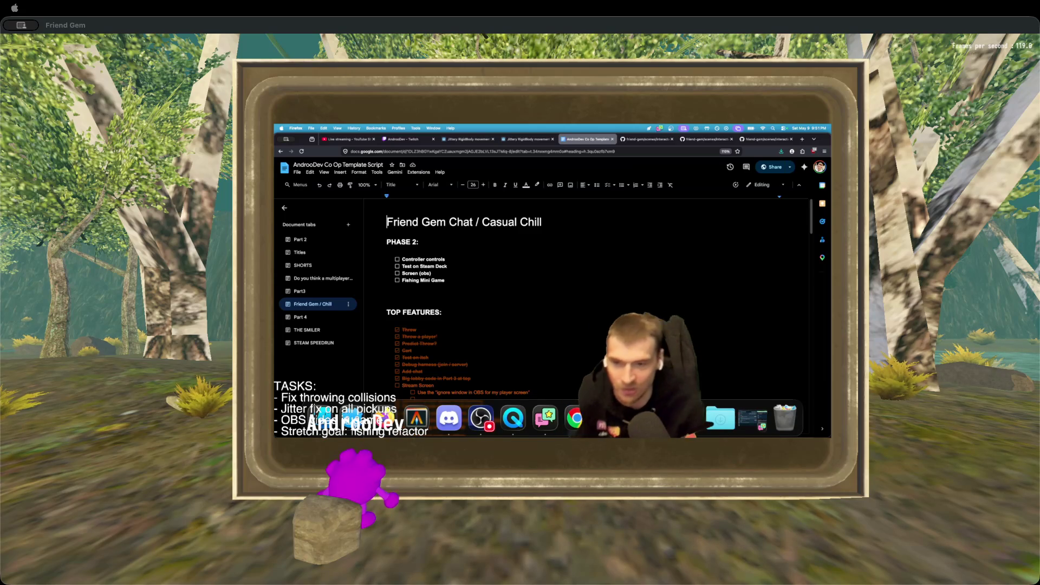
pyautogui.click(845, 341)
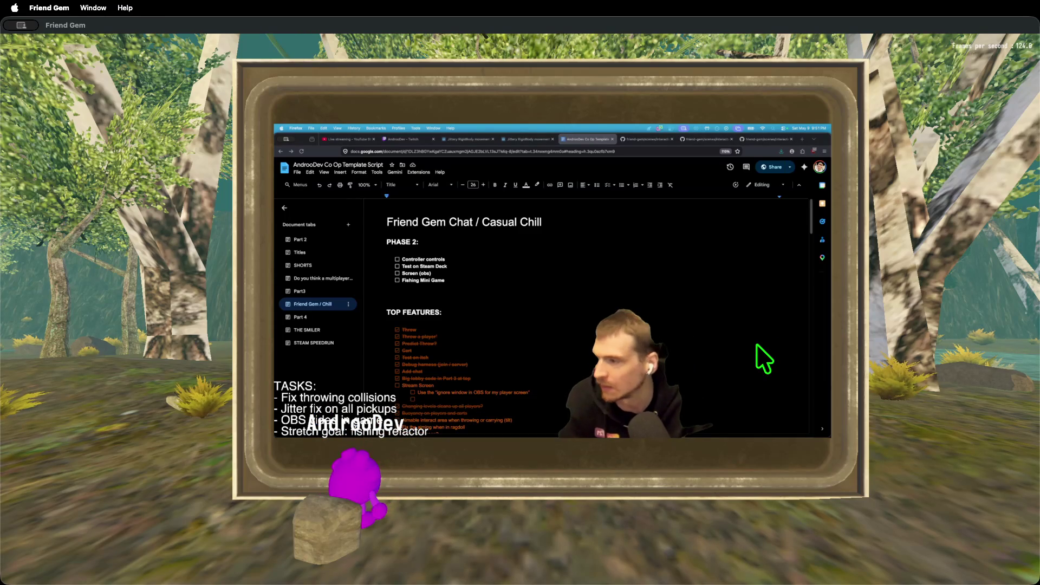
# Place the doc cursor above TOP FEATURES, walk the character off the rock, and raise the TASKS overlay.
pyautogui.press('super+Tab')
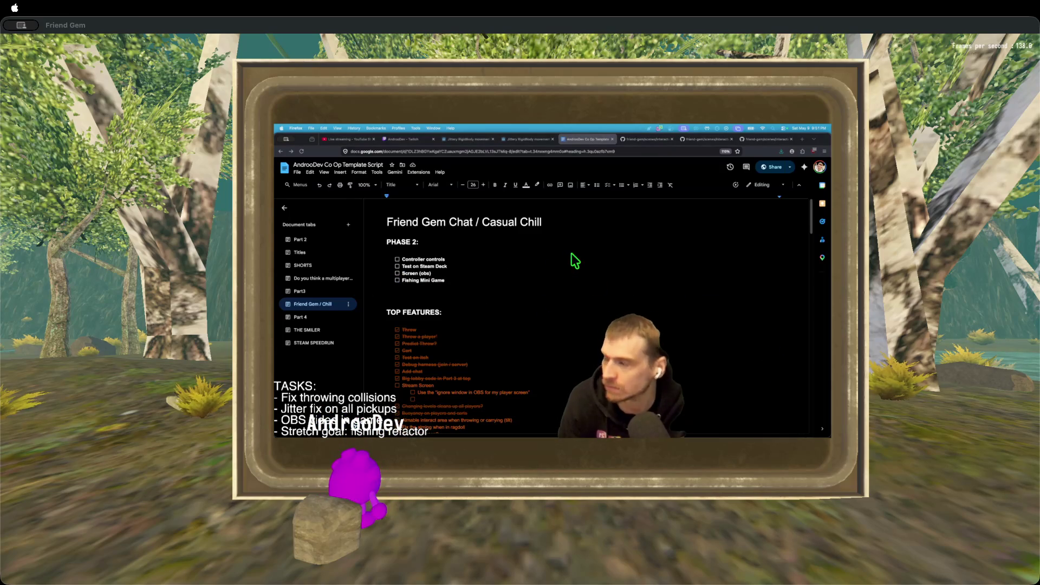
pyautogui.click(552, 295)
pyautogui.press('super+Tab')
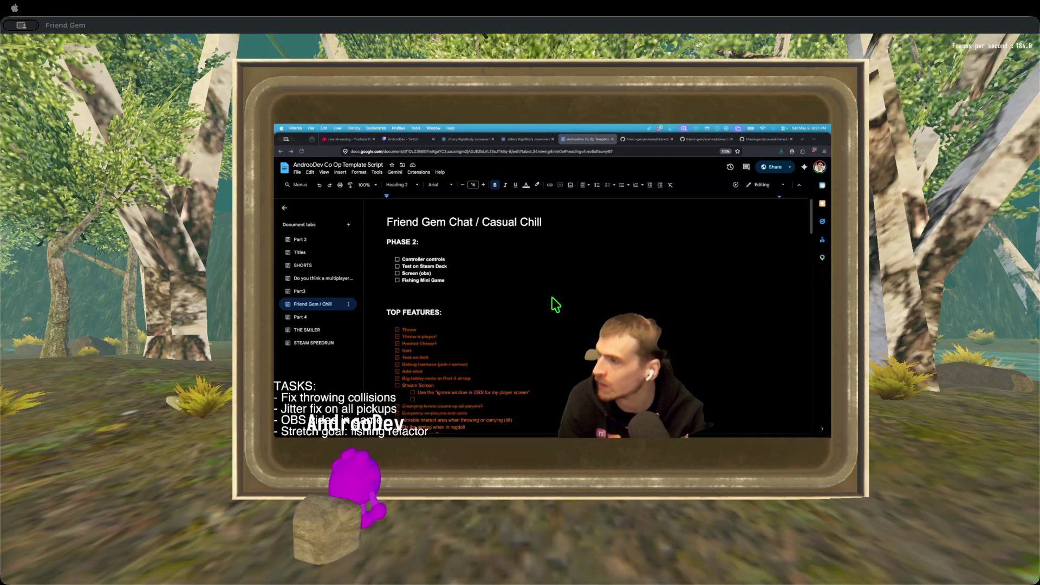
pyautogui.press('a')
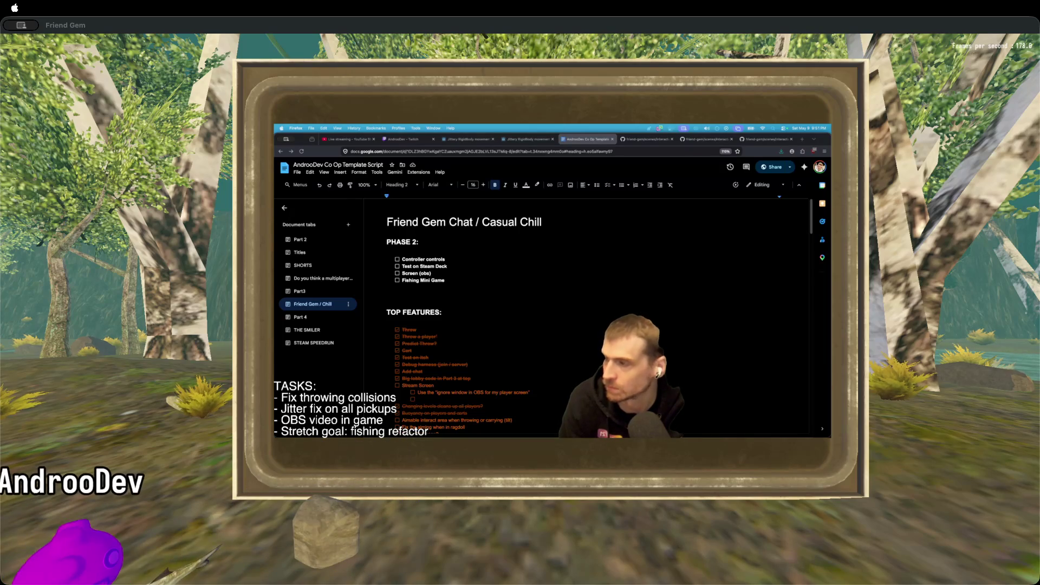
pyautogui.press('super+Tab')
pyautogui.press('super+Tab')
pyautogui.press('super+Tab')
pyautogui.press('super+Tab')
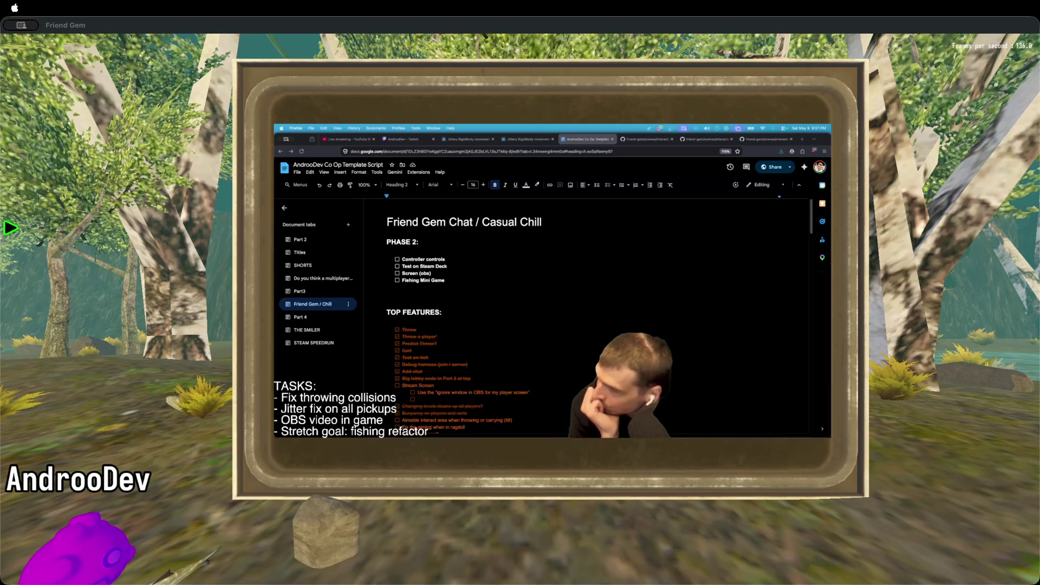
pyautogui.moveTo(124, 251); pyautogui.dragTo(124, 142)
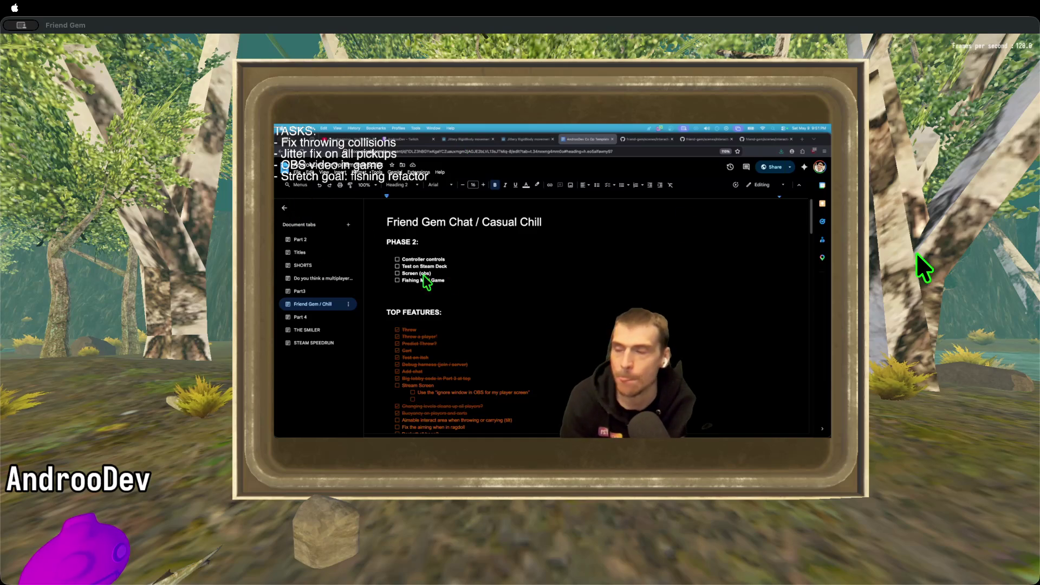
pyautogui.press('super+Tab')
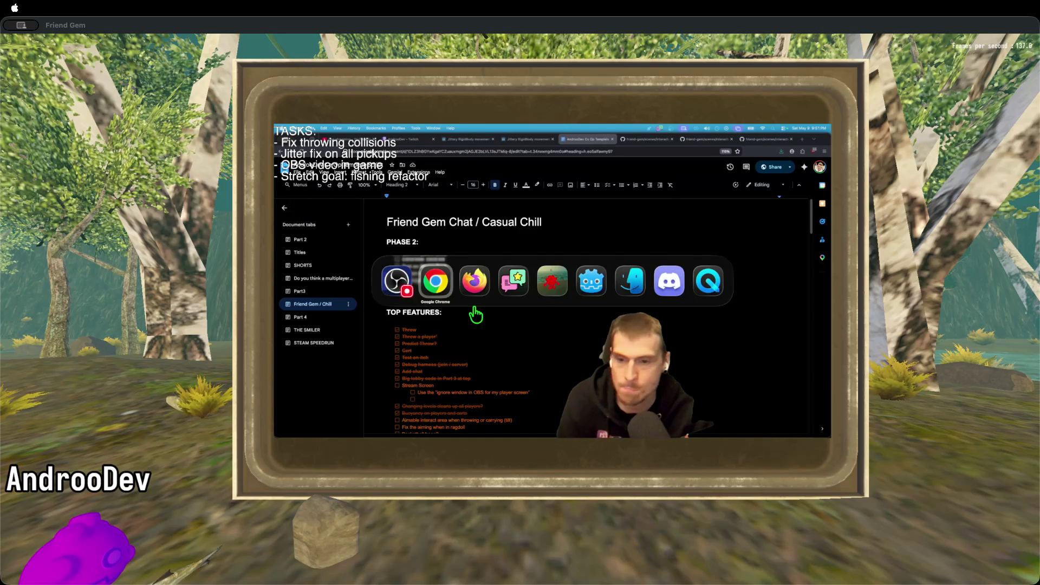
pyautogui.press('super+Tab')
pyautogui.press('super+Tab')
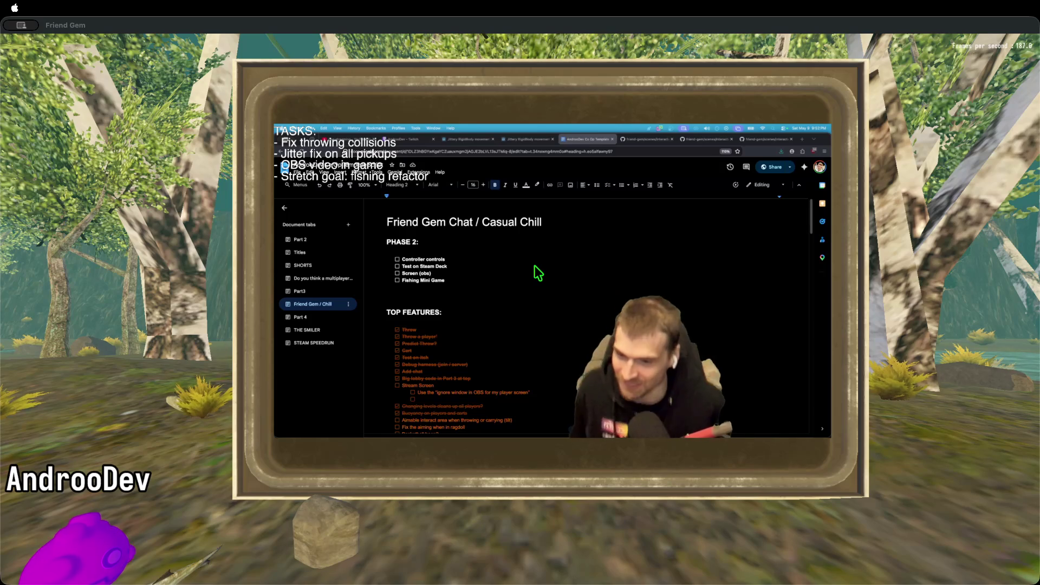
# Tick Controller controls, Test on Steam Deck and Screen (obs), then put the cursor after Fishing Mini Game.
pyautogui.click(476, 398)
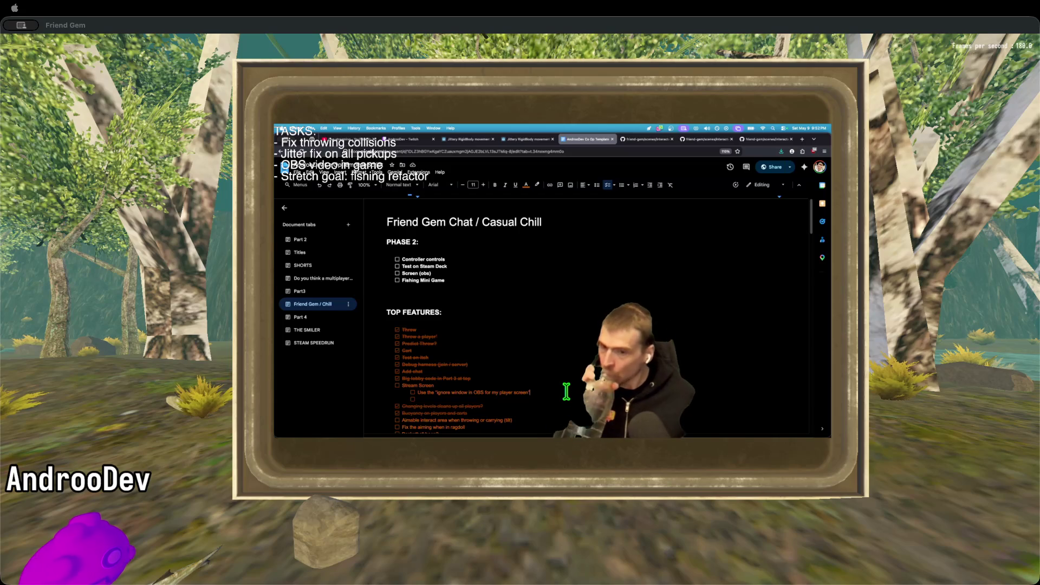
pyautogui.click(397, 259)
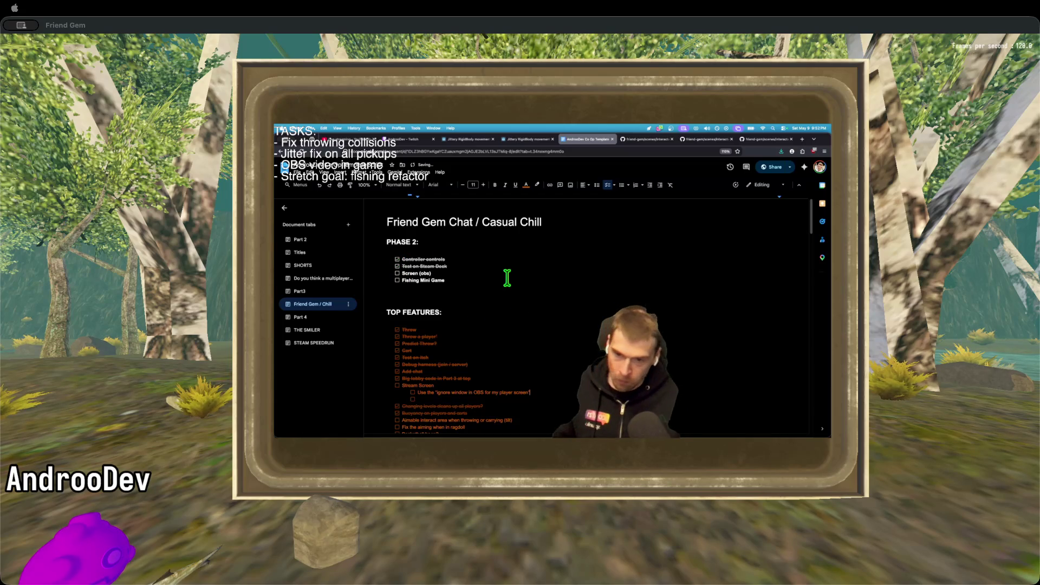
pyautogui.click(397, 266)
pyautogui.click(397, 273)
pyautogui.click(517, 283)
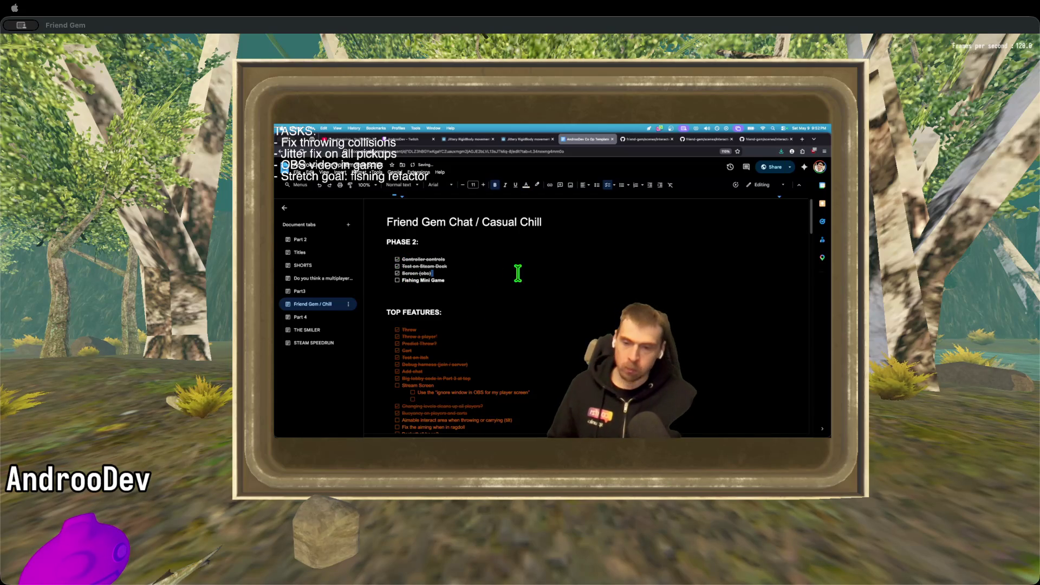
pyautogui.press('Left')
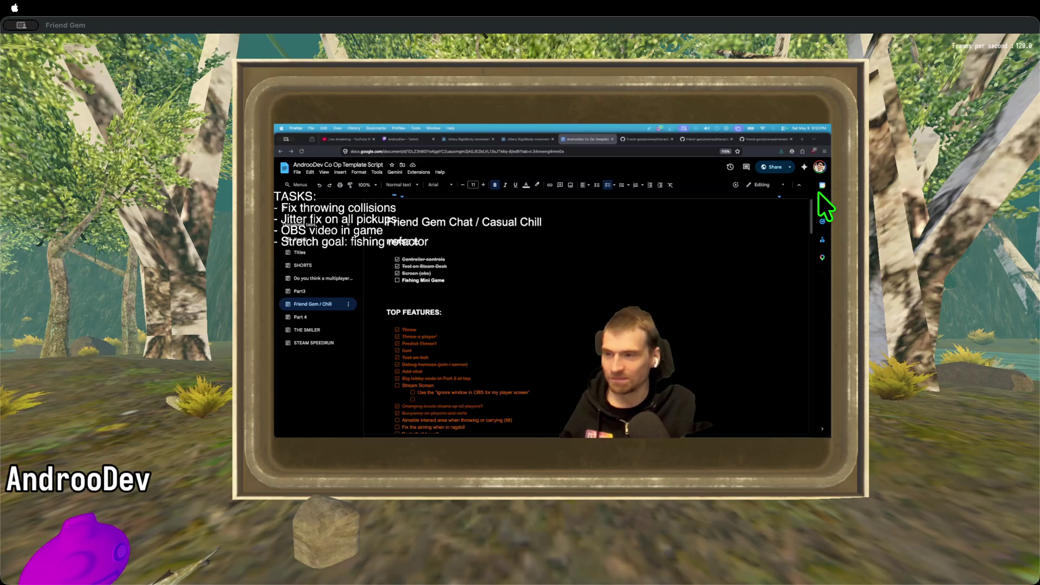
pyautogui.click(622, 137)
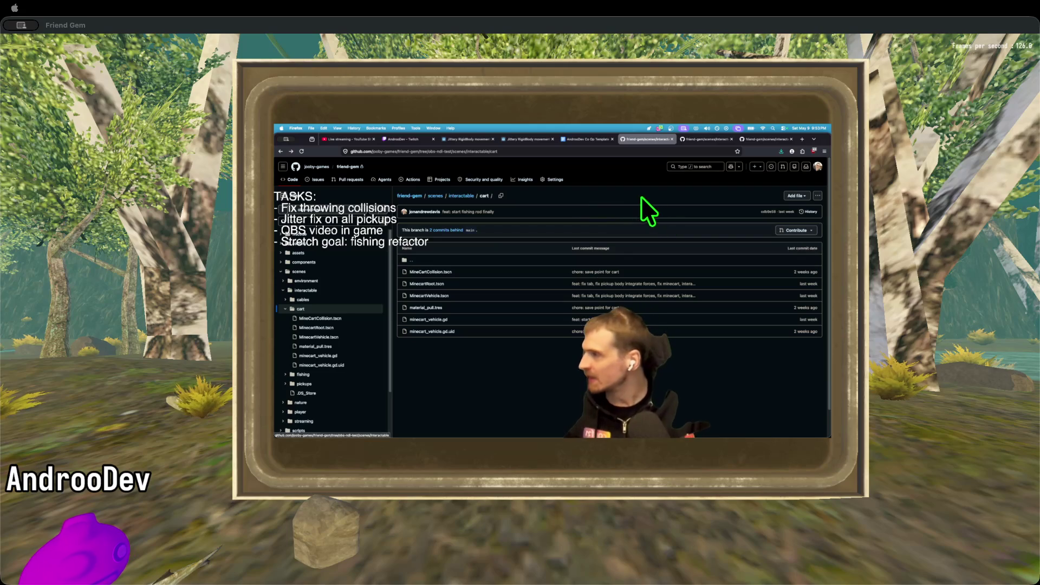
# Nudge the TASKS overlay and open the browser tab with the MinecartRoot.tscn code.
pyautogui.moveTo(108, 179)
pyautogui.mouseDown()
pyautogui.moveTo(262, 167)
pyautogui.moveTo(84, 181)
pyautogui.moveTo(127, 182)
pyautogui.moveTo(110, 184)
pyautogui.mouseUp()
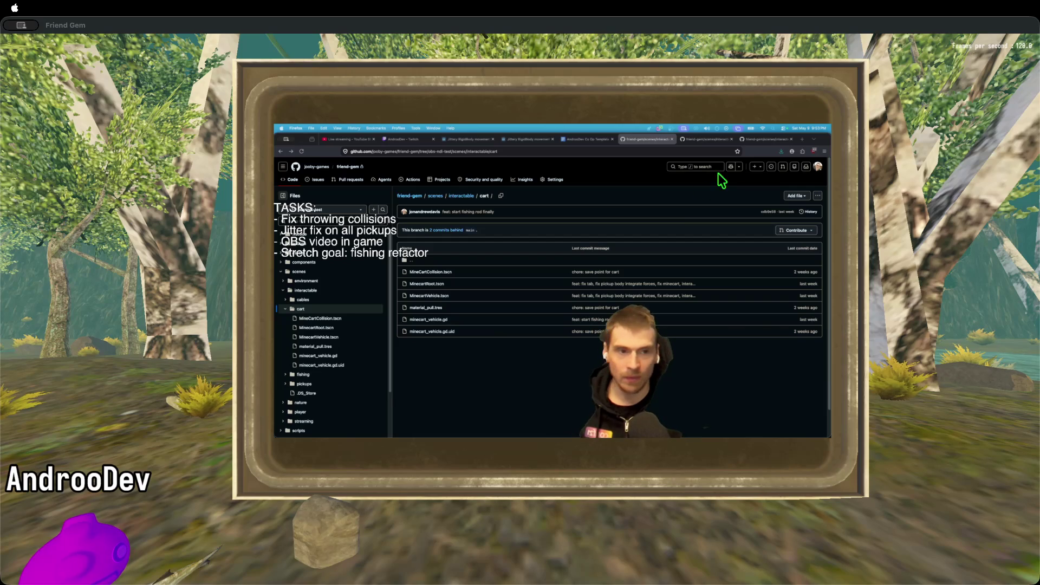
pyautogui.click(709, 140)
pyautogui.click(645, 139)
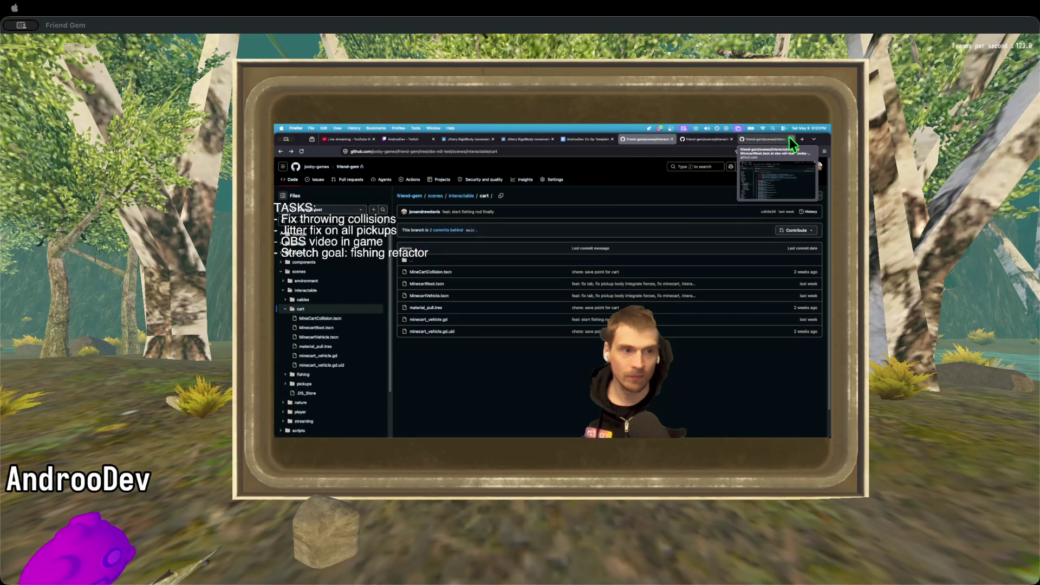
pyautogui.click(775, 138)
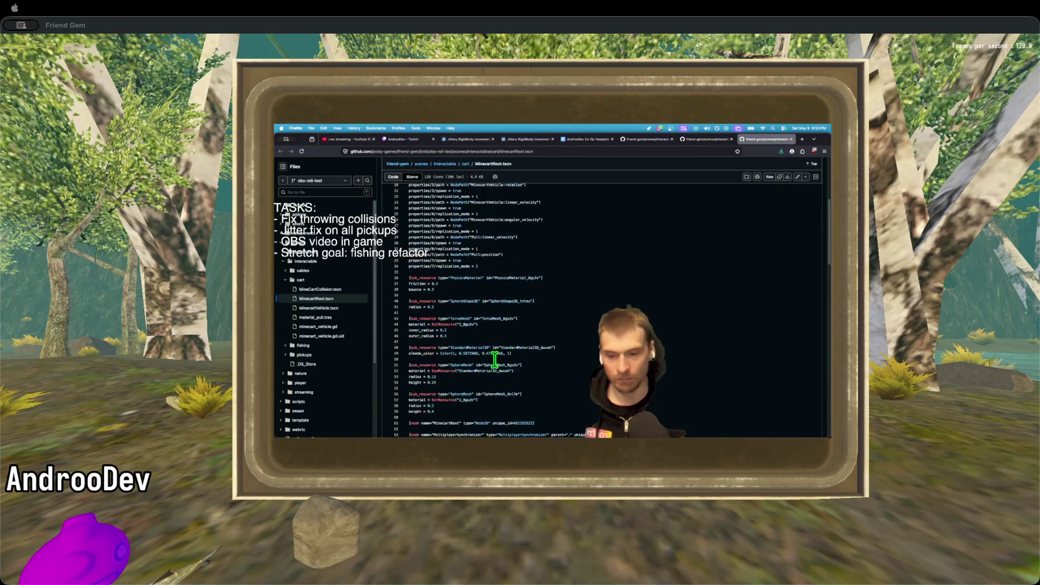
# Select the SceneReplicationConfig line 10 in MinecartRoot.tscn.
pyautogui.doubleClick(479, 293)
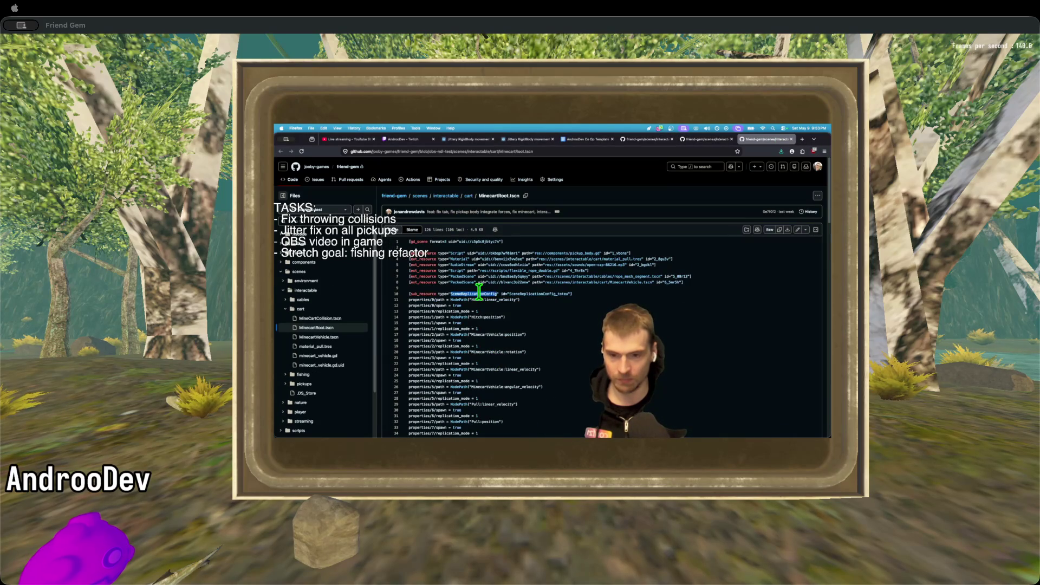
pyautogui.click(557, 293)
pyautogui.tripleClick(557, 293)
pyautogui.click(558, 292)
pyautogui.tripleClick(558, 292)
pyautogui.tripleClick(558, 293)
pyautogui.click(558, 292)
# Highlight lines 11 through 16, including replication_mode and properties/1/spawn = true.
pyautogui.moveTo(558, 292)
pyautogui.mouseDown()
pyautogui.moveTo(544, 306)
pyautogui.moveTo(550, 292)
pyautogui.mouseUp()
pyautogui.click(549, 294)
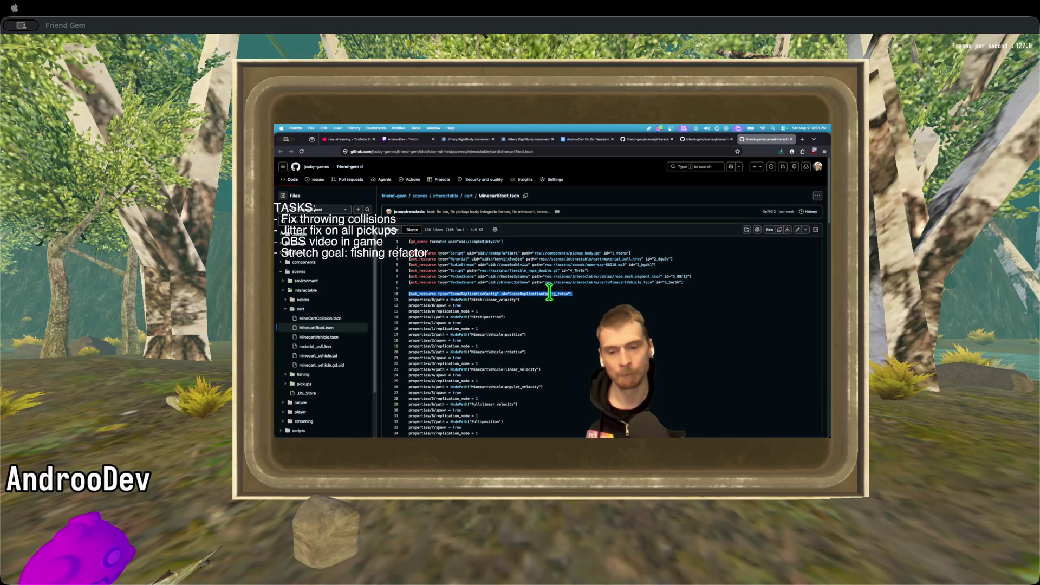
pyautogui.click(544, 296)
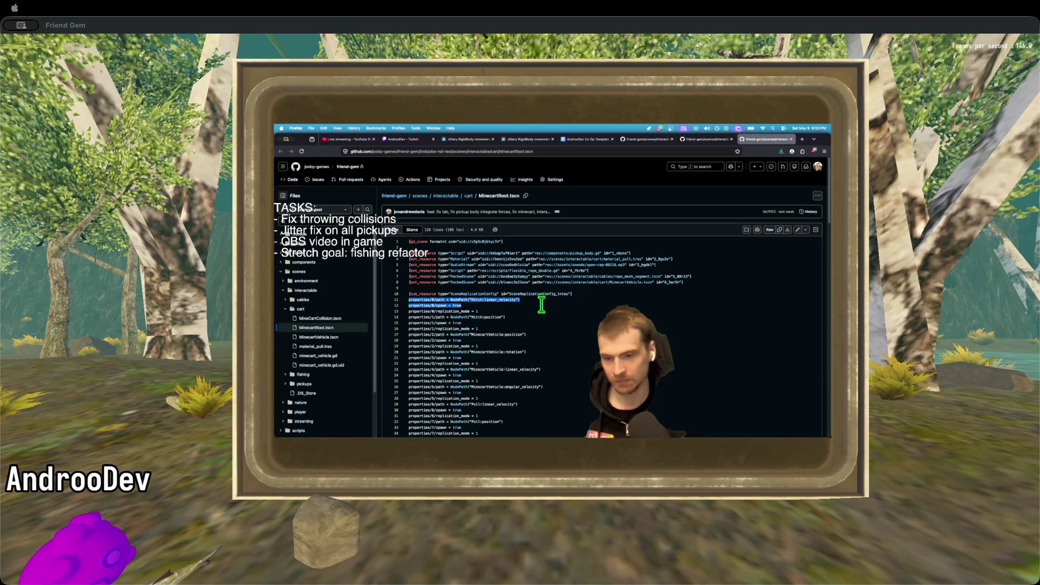
pyautogui.click(542, 297)
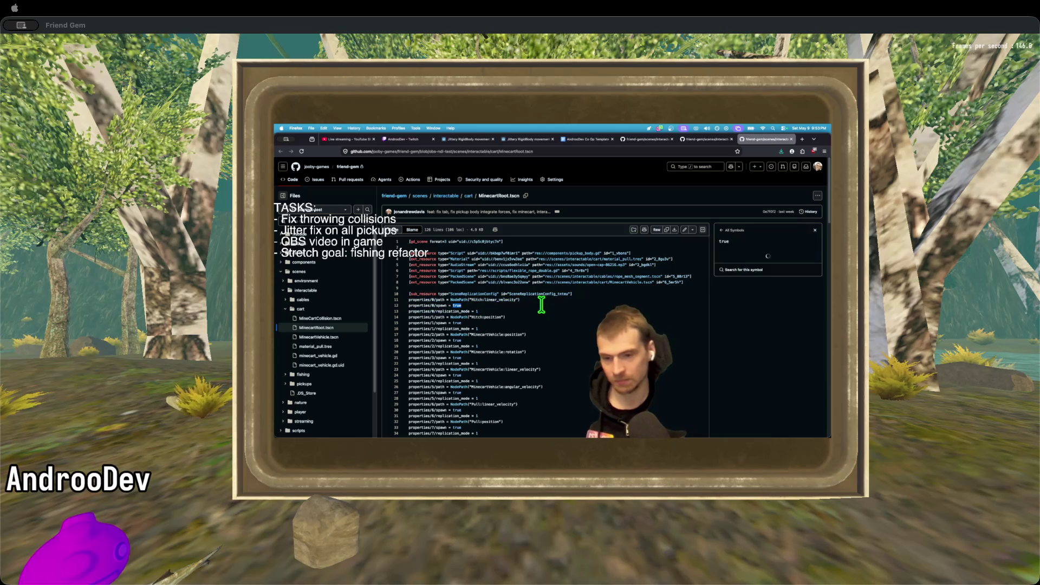
pyautogui.tripleClick(500, 310)
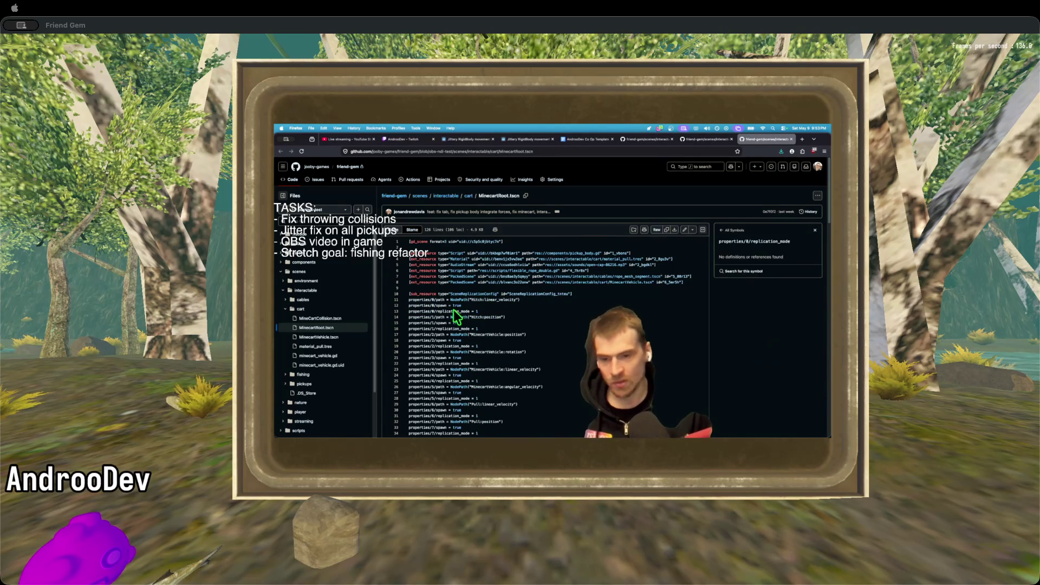
pyautogui.moveTo(507, 317); pyautogui.dragTo(338, 328)
pyautogui.tripleClick(515, 321)
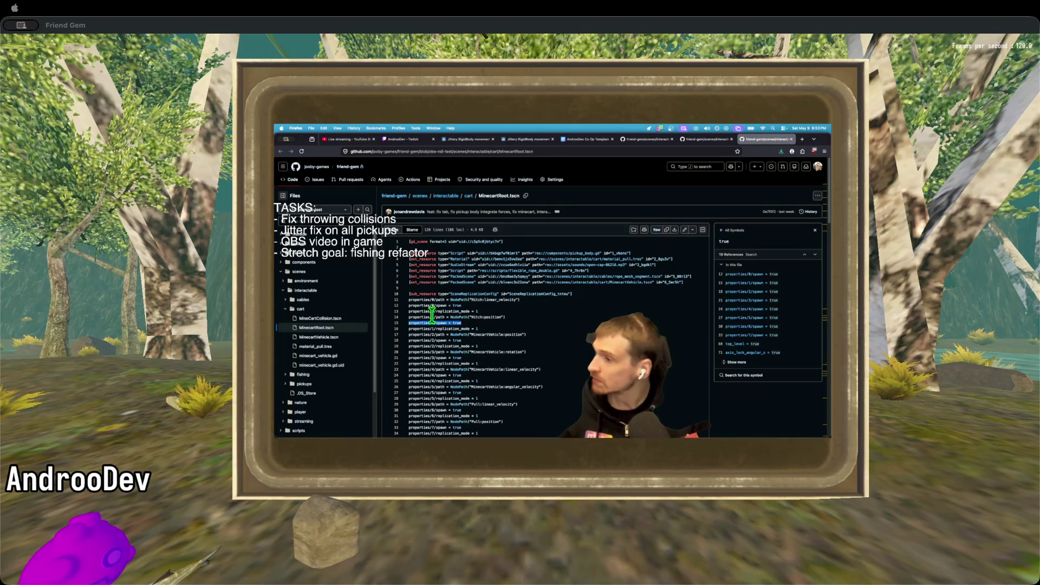
# Browse material_pull.tres and MineCartCollision.tscn, close the extra GitHub tab, and switch to Discord.
pyautogui.scroll(-5, 786, 401)
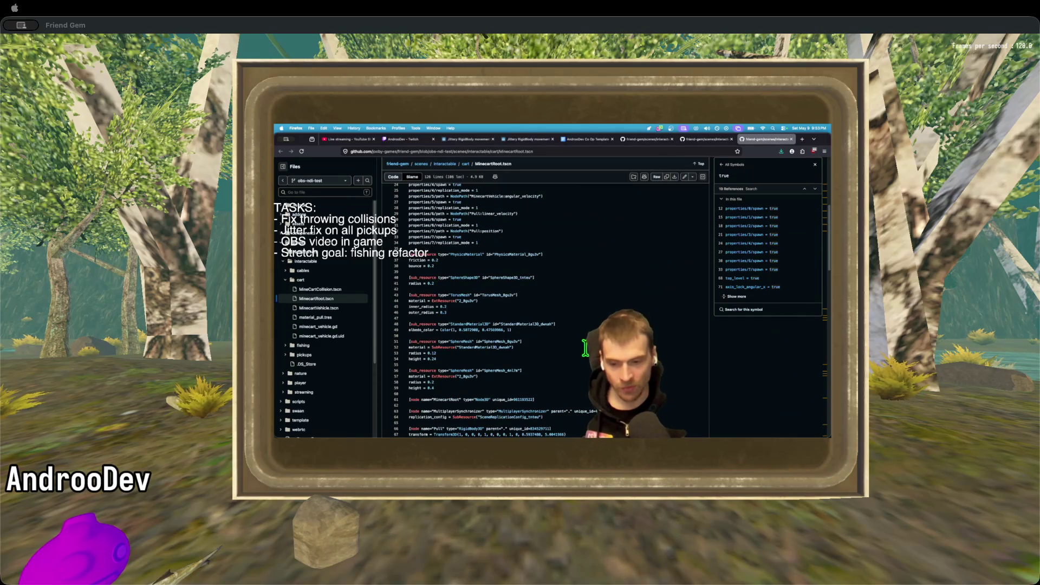
pyautogui.click(318, 317)
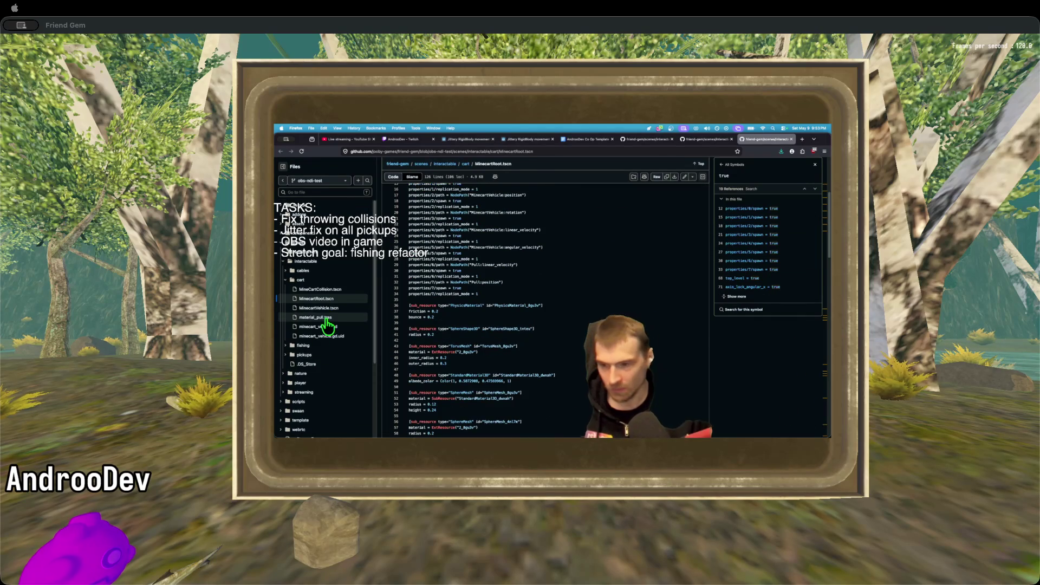
pyautogui.click(338, 319)
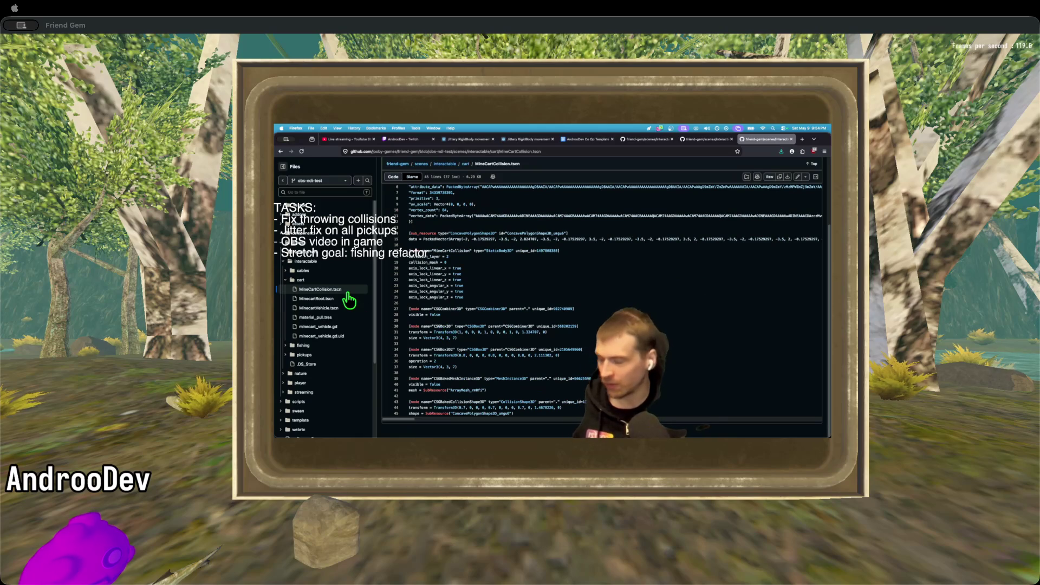
pyautogui.press('super+w')
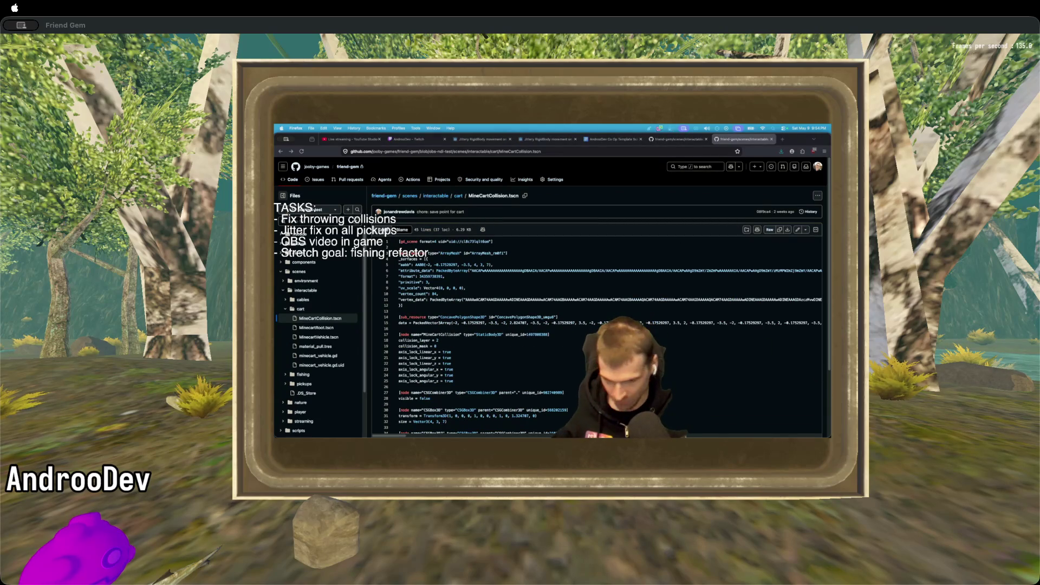
pyautogui.click(449, 417)
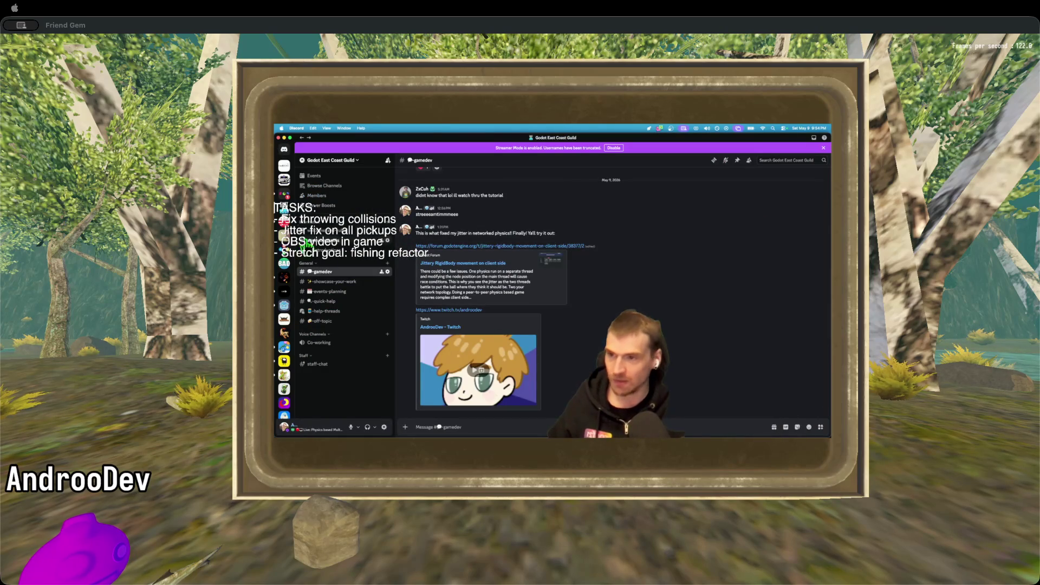
# React with a waving hand to the Game Jam SFX message in RVA Game Jams #off-topic, then return to Firefox.
pyautogui.click(284, 194)
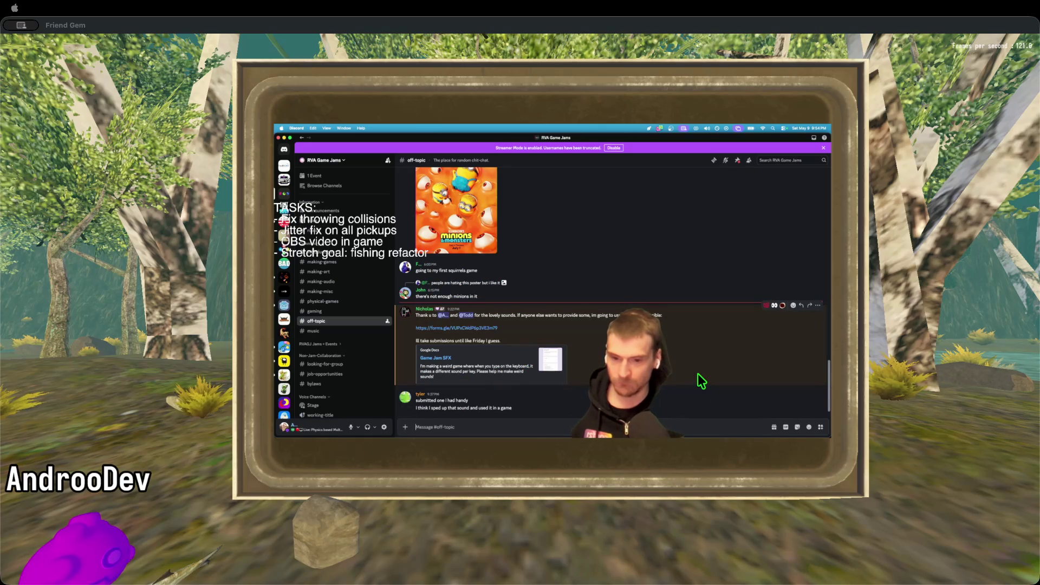
pyautogui.click(697, 325)
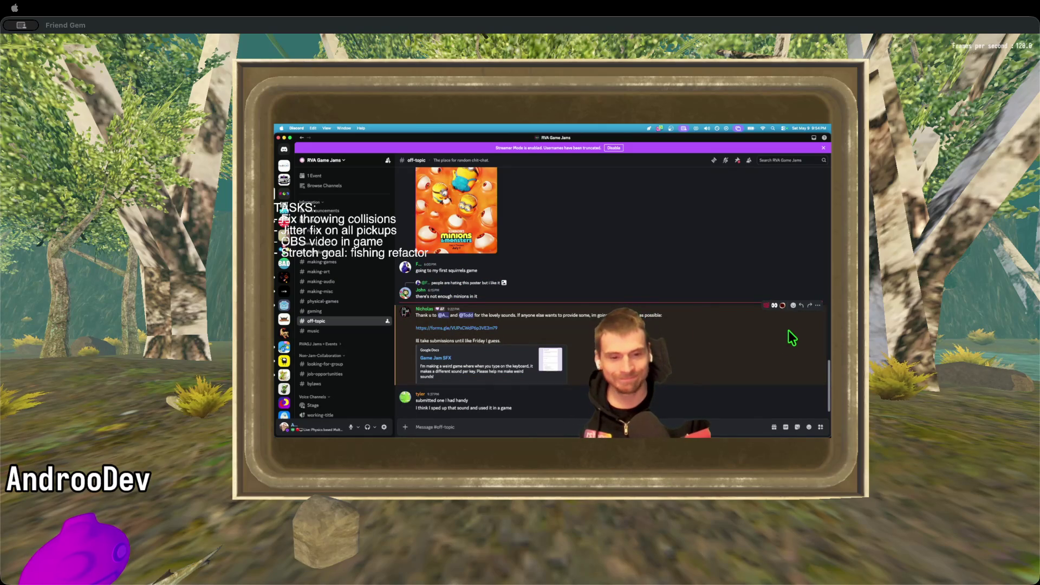
pyautogui.click(794, 306)
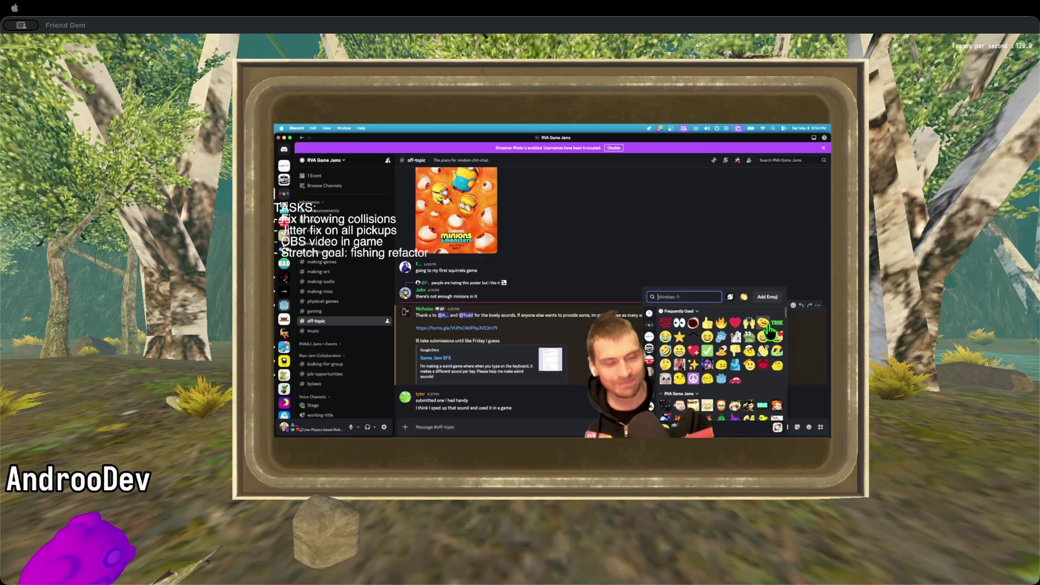
pyautogui.click(763, 351)
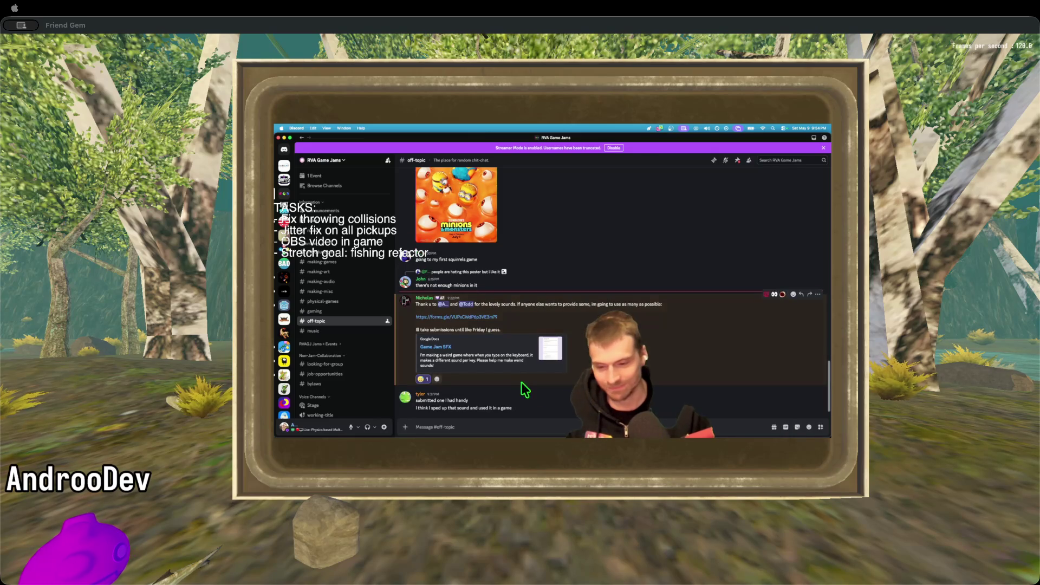
pyautogui.press('super+Tab')
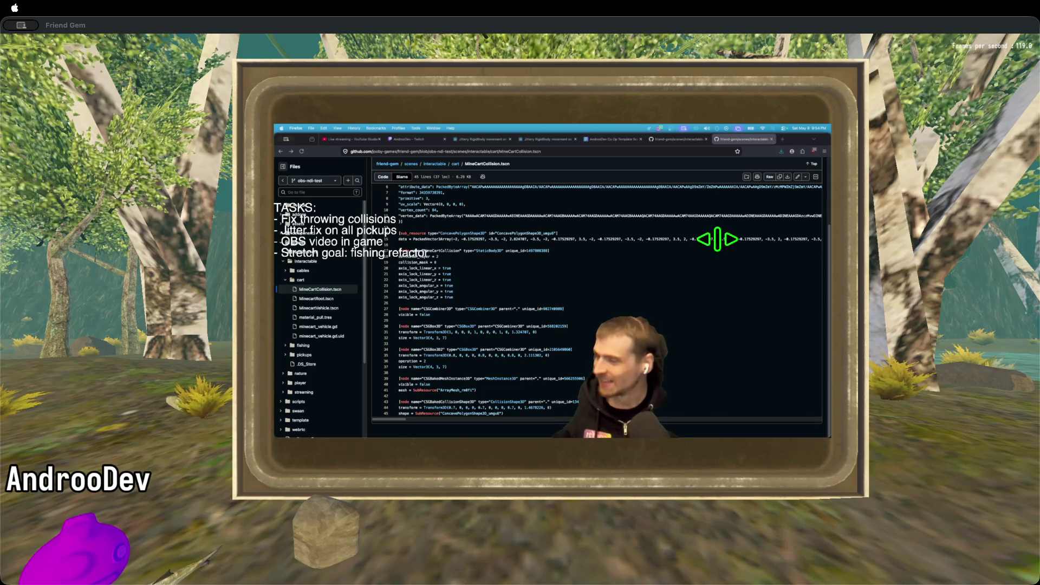
pyautogui.scroll(5, 698, 258)
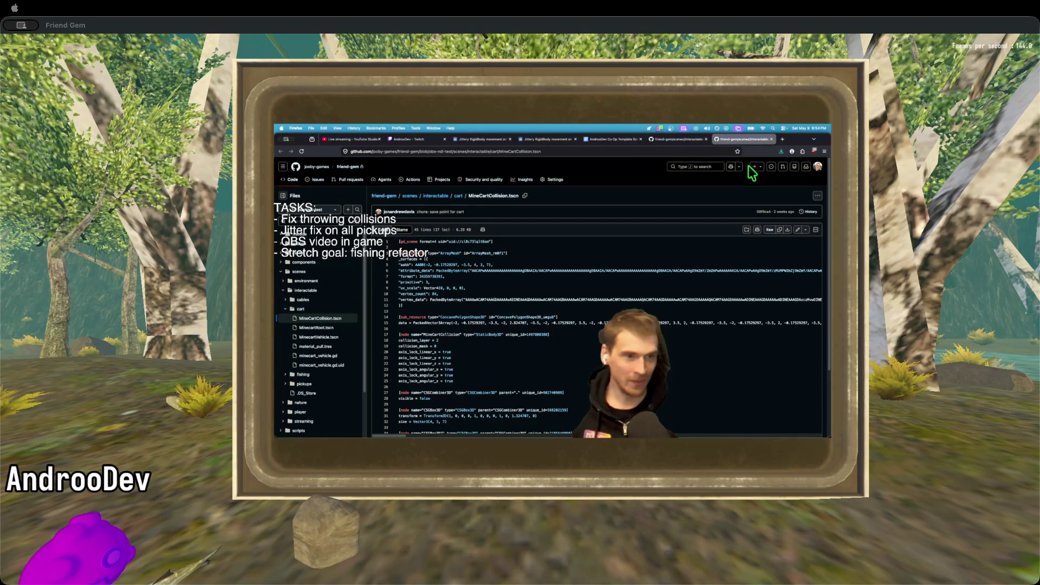
pyautogui.moveTo(720, 418)
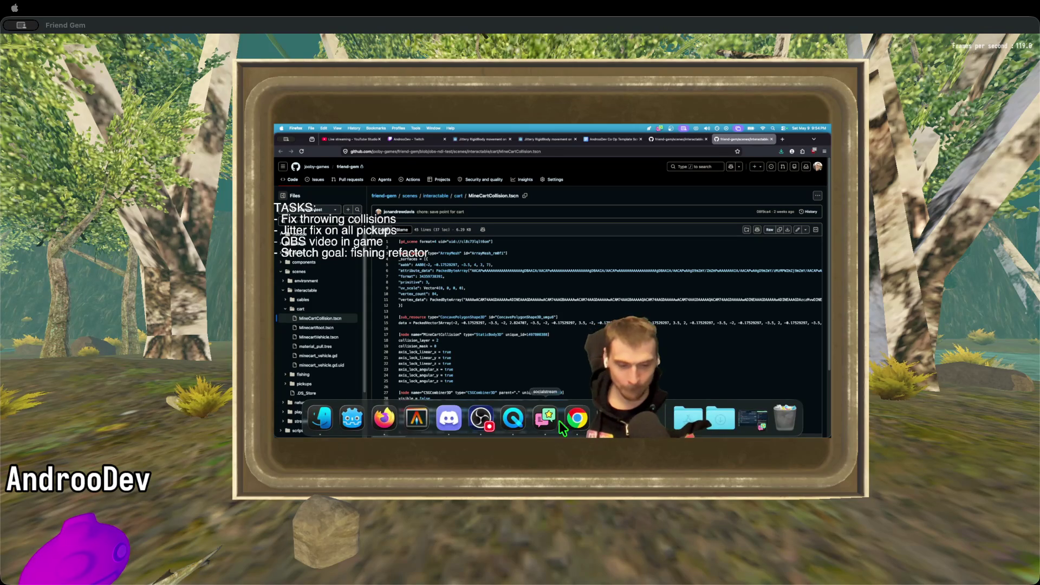
pyautogui.rightClick(513, 418)
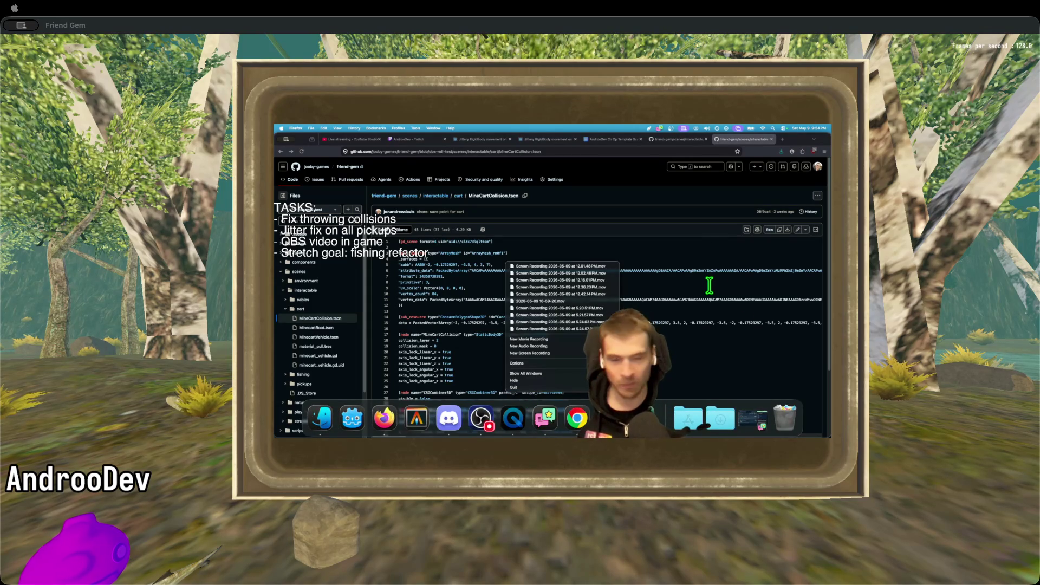
pyautogui.click(691, 232)
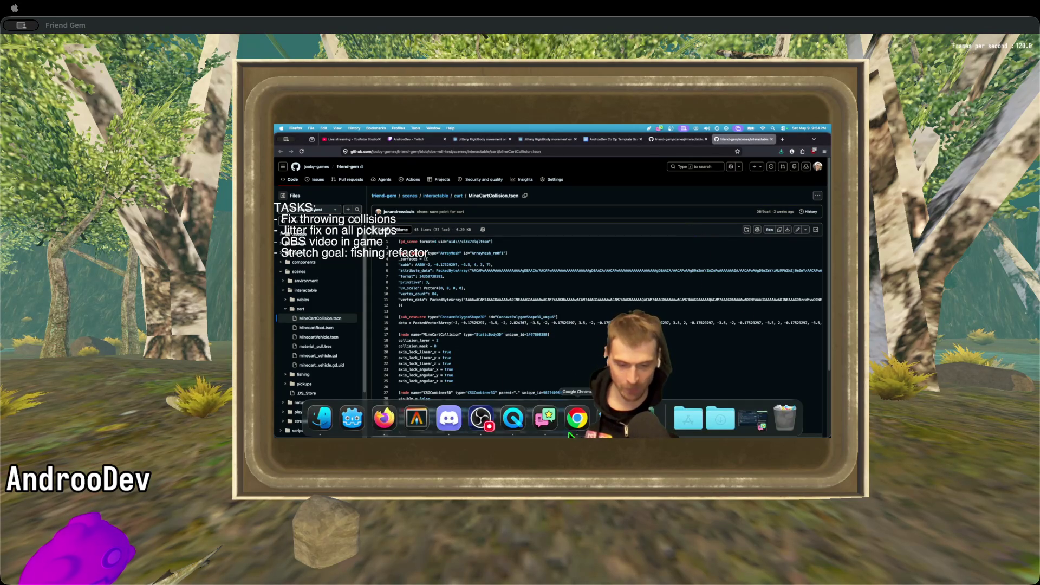
pyautogui.rightClick(525, 429)
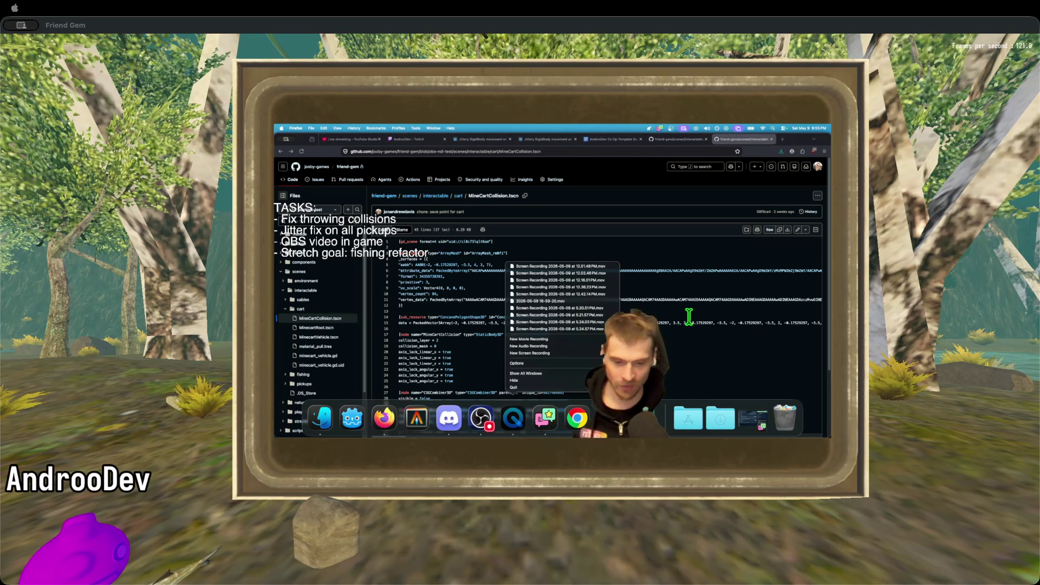
pyautogui.click(685, 292)
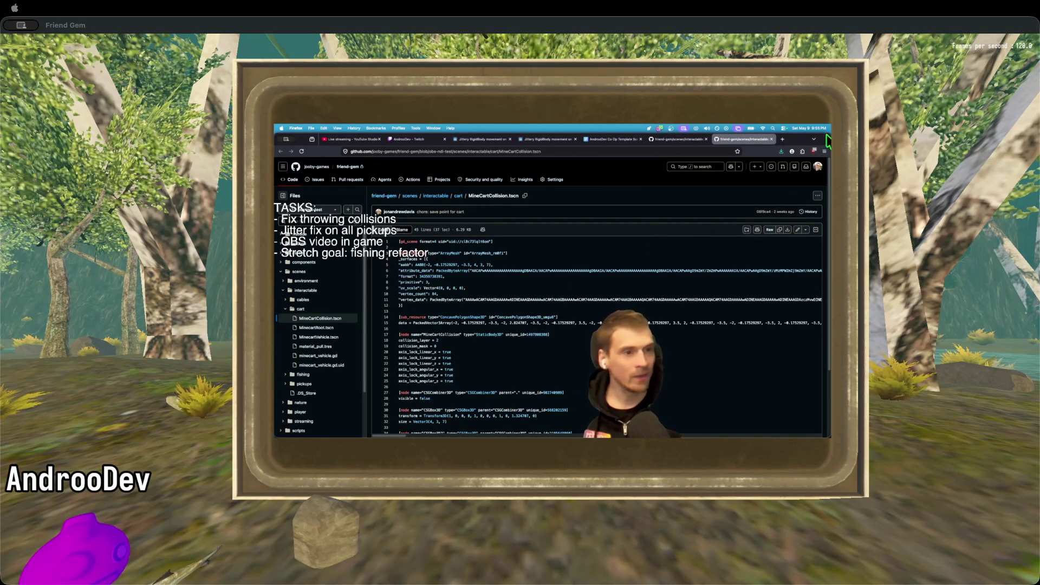
pyautogui.moveTo(517, 433)
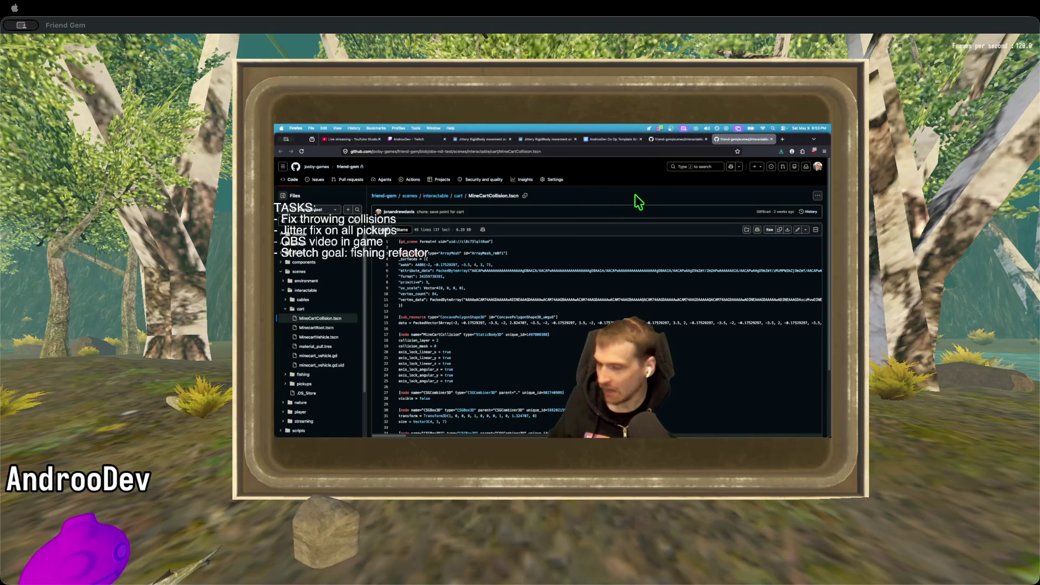
# Switch to OBS to change the task overlay to 'Fix throwing collisions' and 'Create a fishing mini-game'.
pyautogui.press('super+Tab')
pyautogui.moveTo(401, 419)
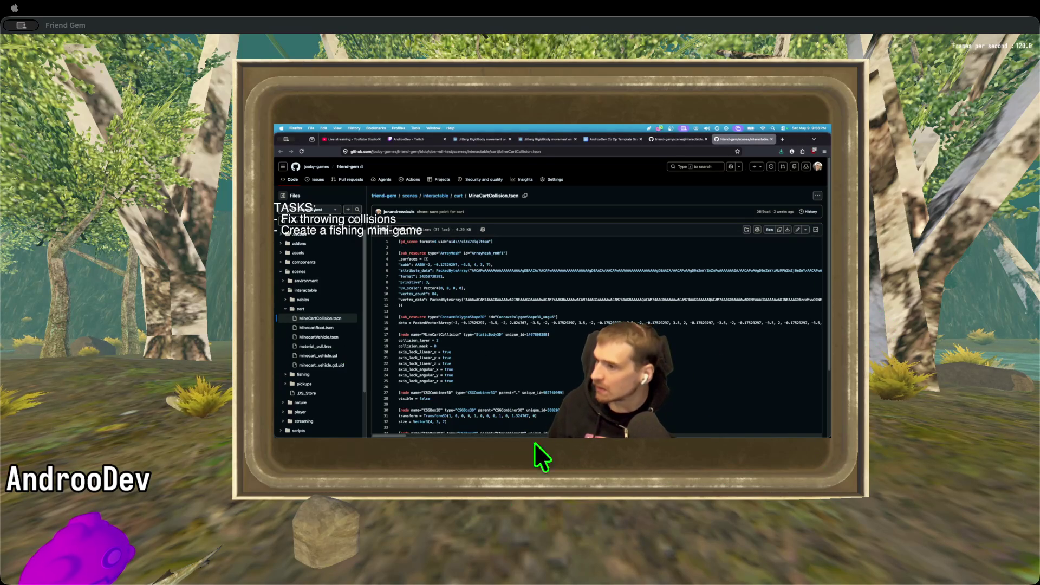
# In the Godot editor, move the player right with D, then return to the AndrooDev Co Op Template Script document.
pyautogui.press('super+Tab')
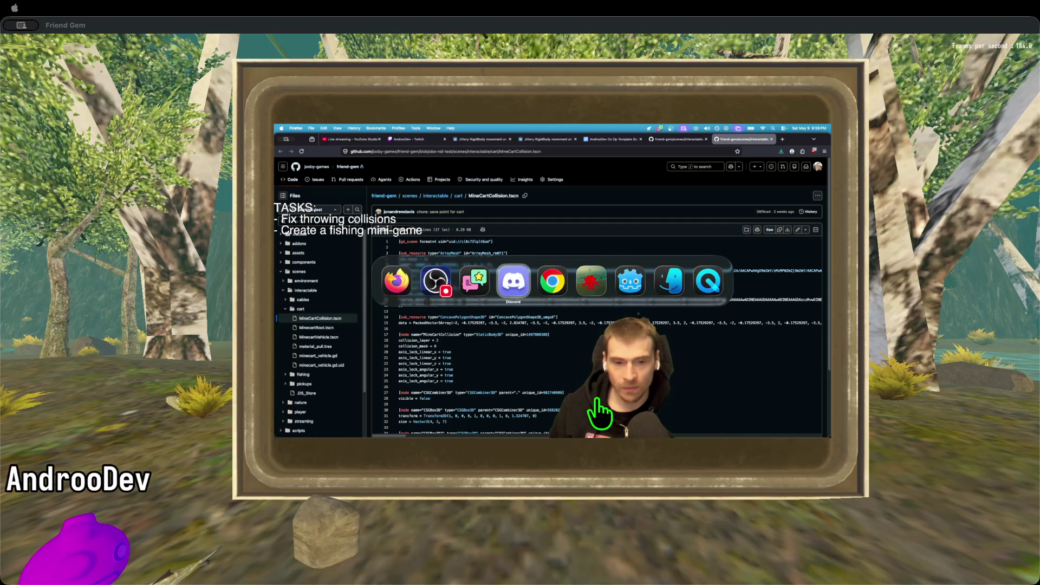
pyautogui.press('super+Tab')
pyautogui.press('super+Tab')
pyautogui.press('super+Tab')
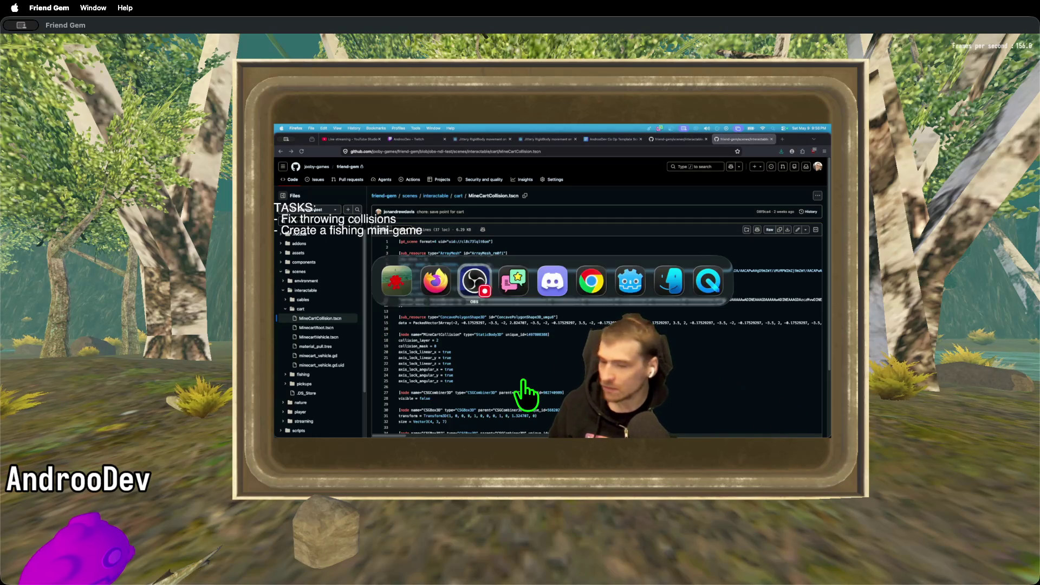
pyautogui.press('super+Tab')
pyautogui.press('super+Tab')
pyautogui.press('super+Tab')
pyautogui.press('super+Tab')
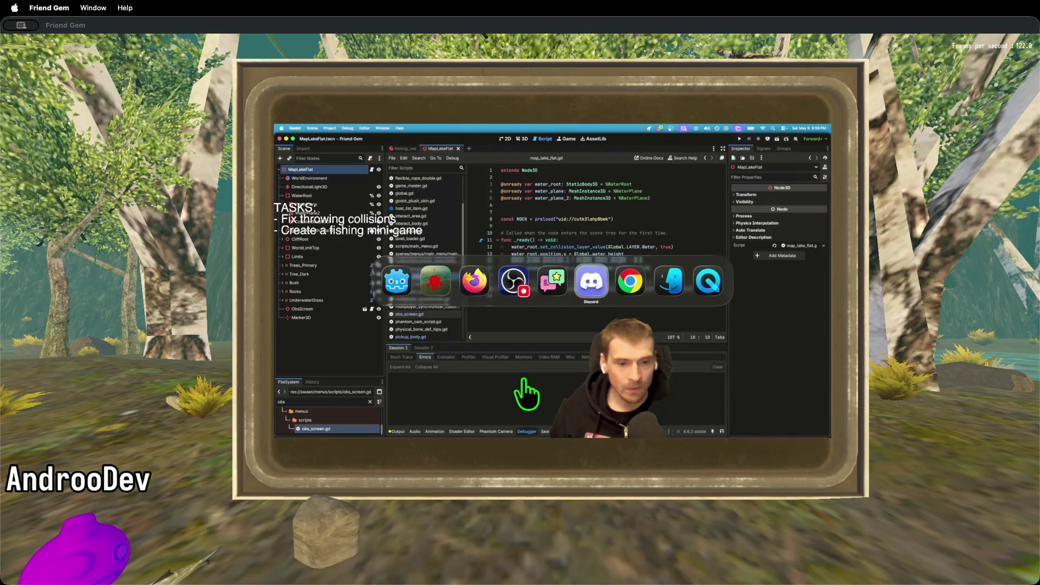
pyautogui.press('d')
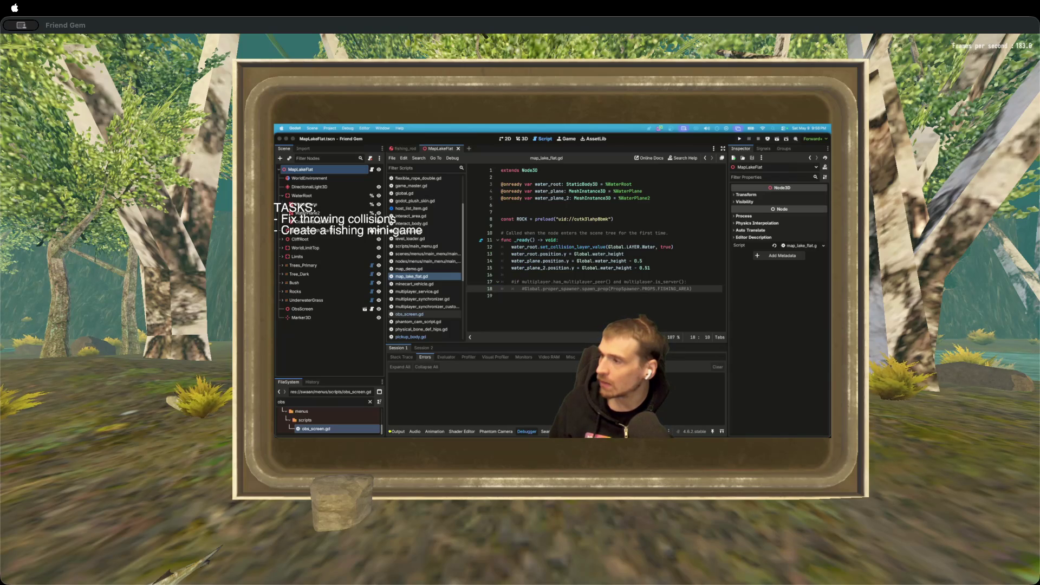
pyautogui.press('super+Tab')
pyautogui.press('super+Tab')
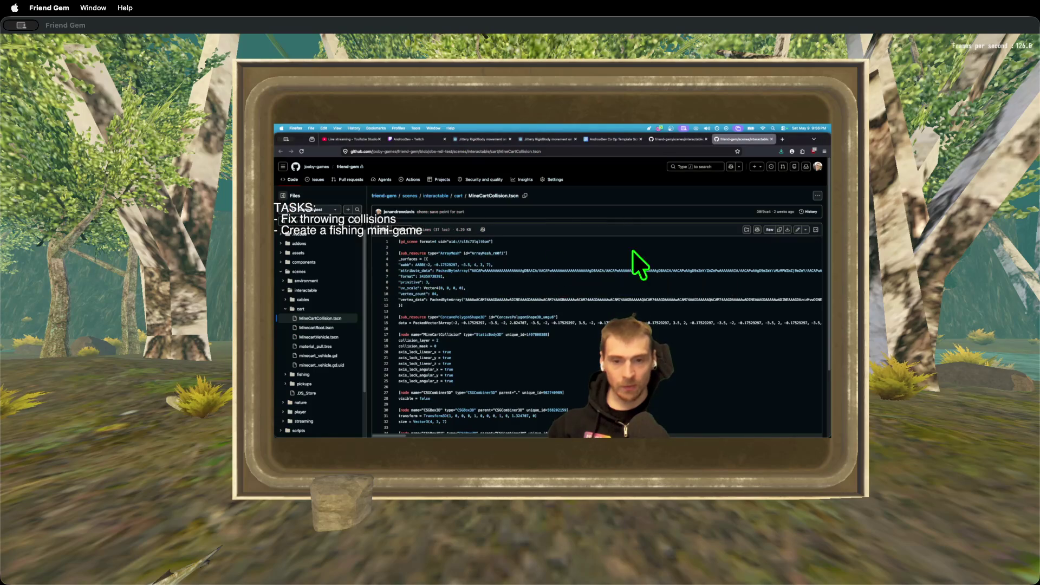
pyautogui.click(611, 140)
# Tidy the blank lines between Fishing Mini Game and the PHASE 2 heading.
pyautogui.press('Down')
pyautogui.press('Down')
pyautogui.press('Down')
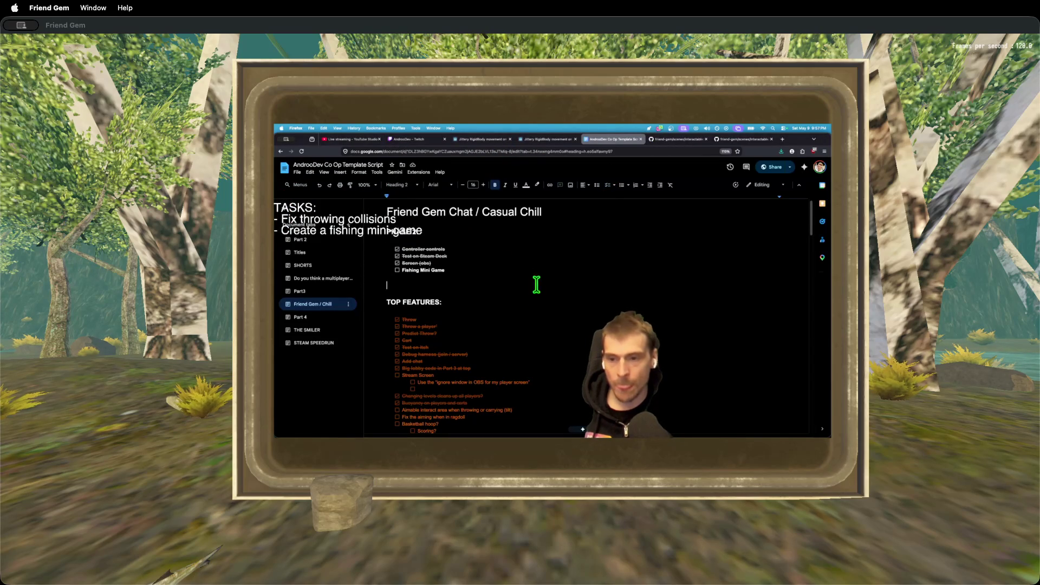
pyautogui.scroll(-20, 480, 305)
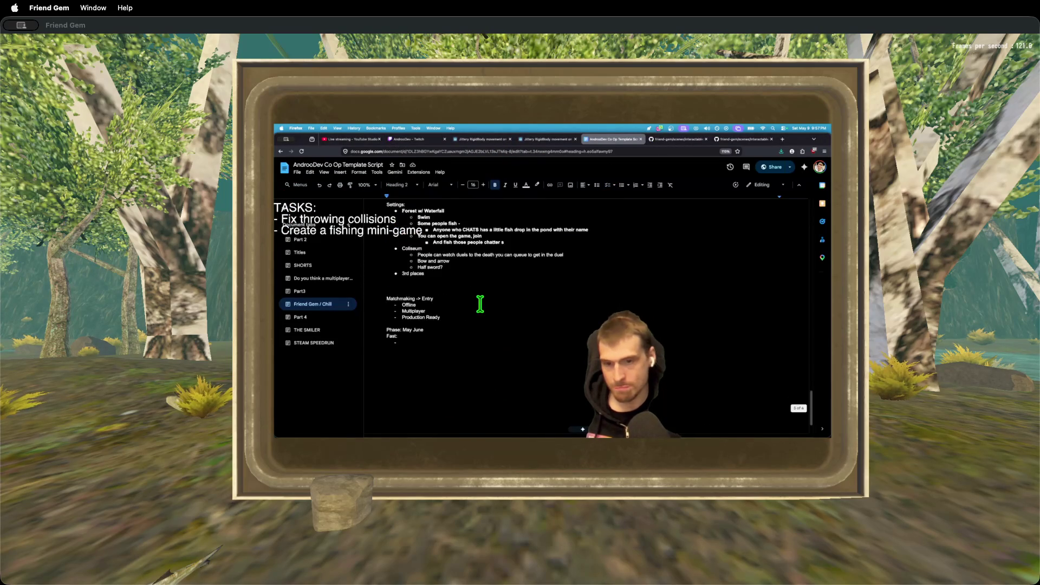
pyautogui.scroll(20, 476, 302)
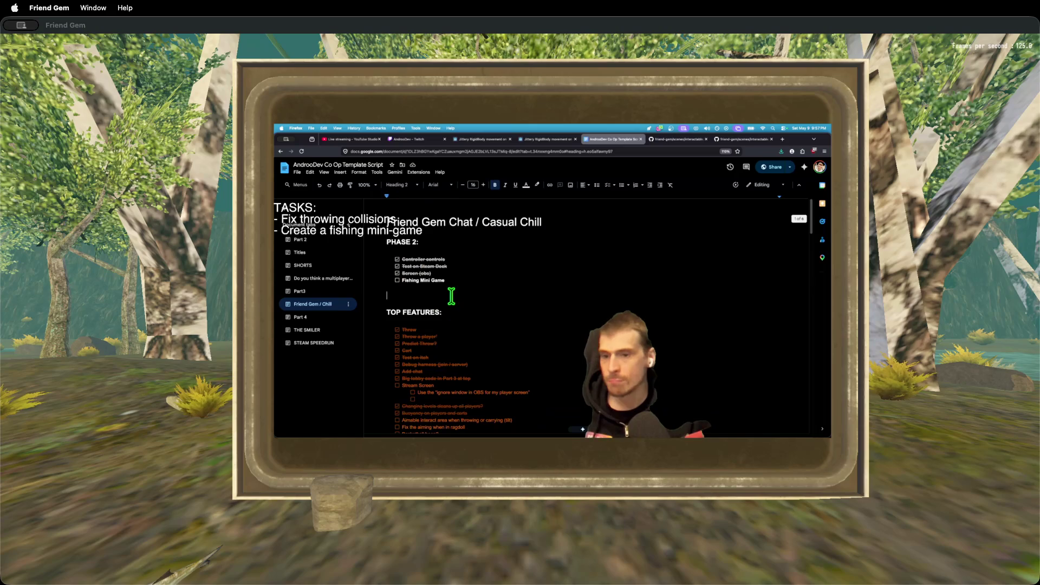
pyautogui.press('BackSpace')
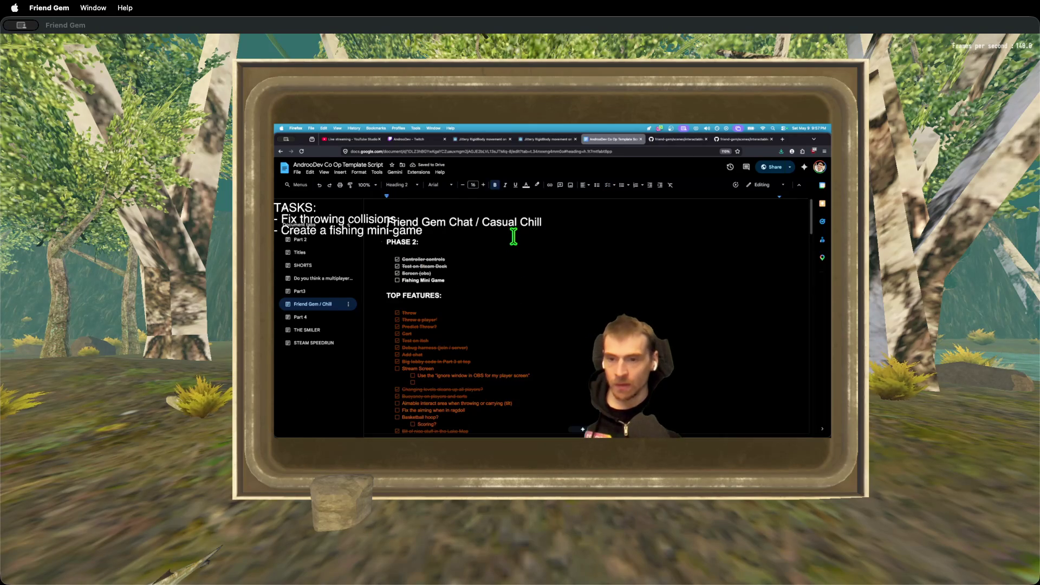
pyautogui.press('Return')
pyautogui.press('Return')
pyautogui.press('Return')
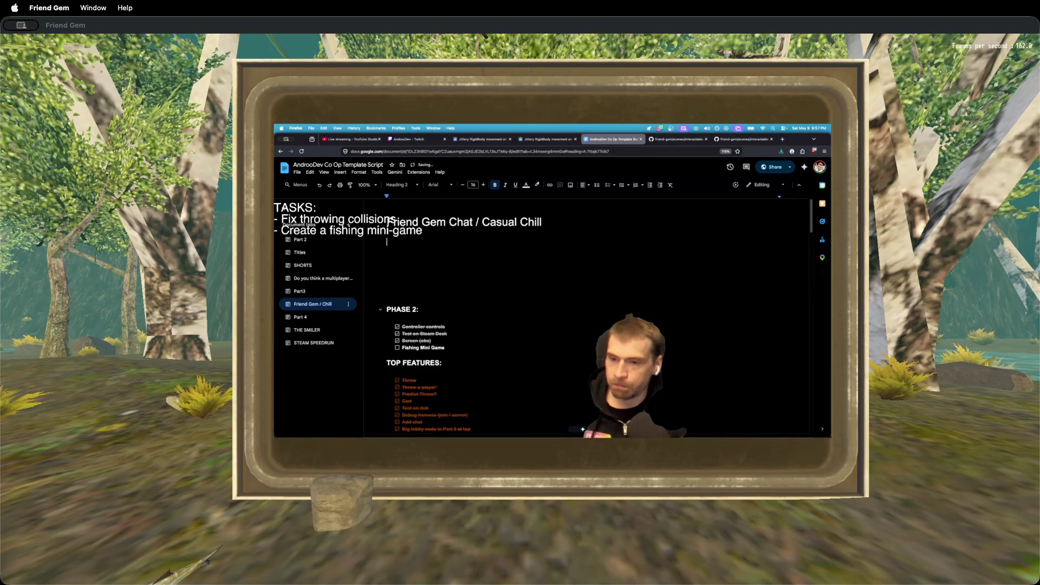
pyautogui.press('BackSpace')
pyautogui.press('BackSpace')
pyautogui.press('BackSpace')
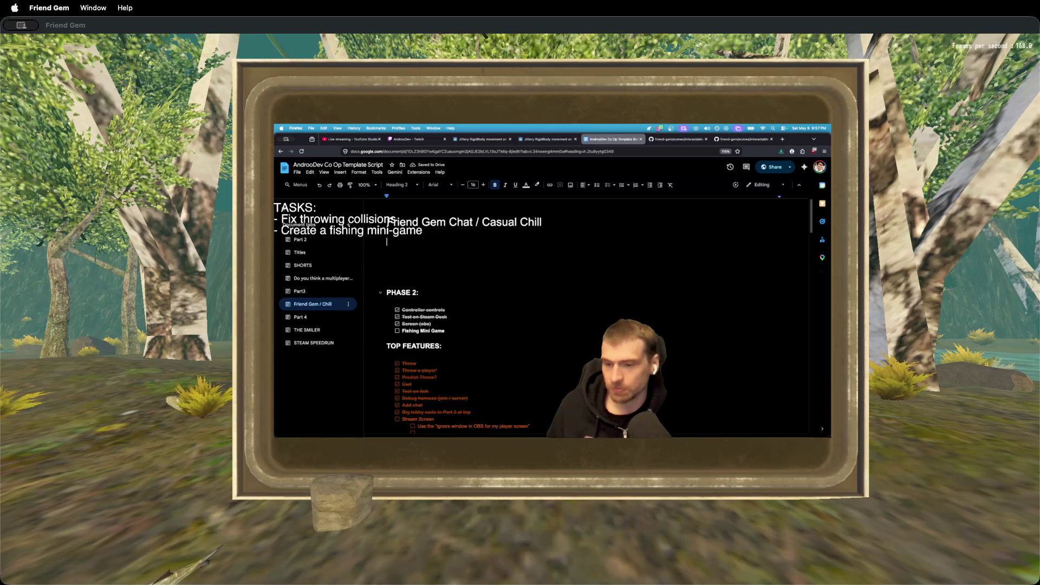
# Add a 'Bugs:' heading above PHASE 2 with a checklist item under it, then return to the game.
pyautogui.write('Bugs:')
pyautogui.press('Return')
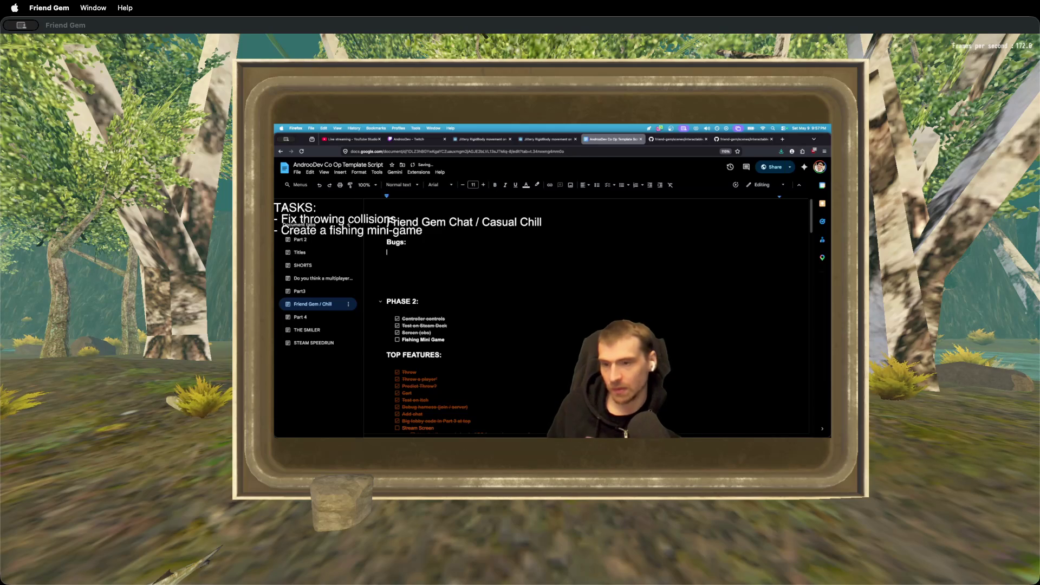
pyautogui.click(607, 186)
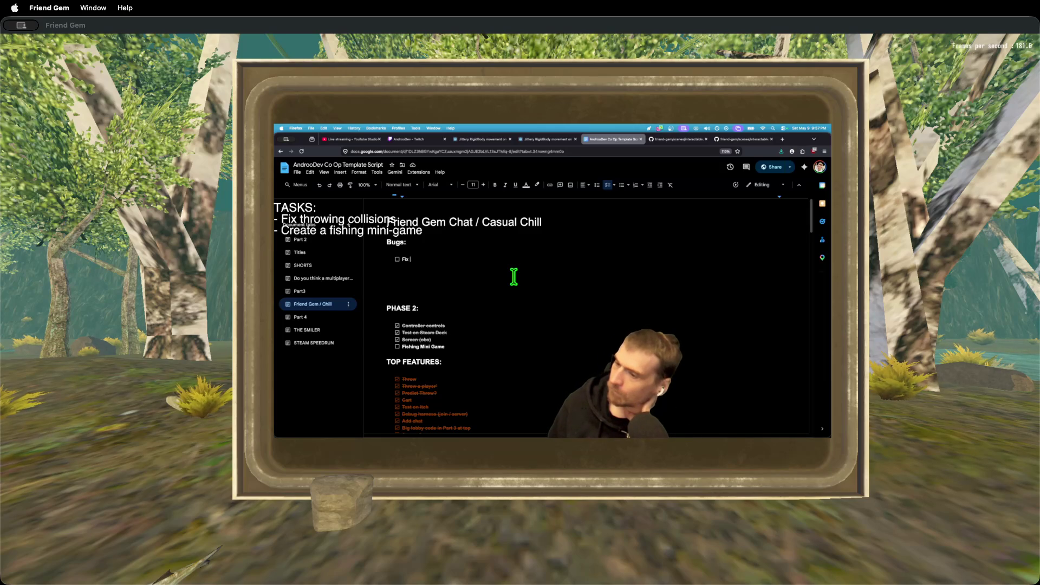
pyautogui.press('super+Tab')
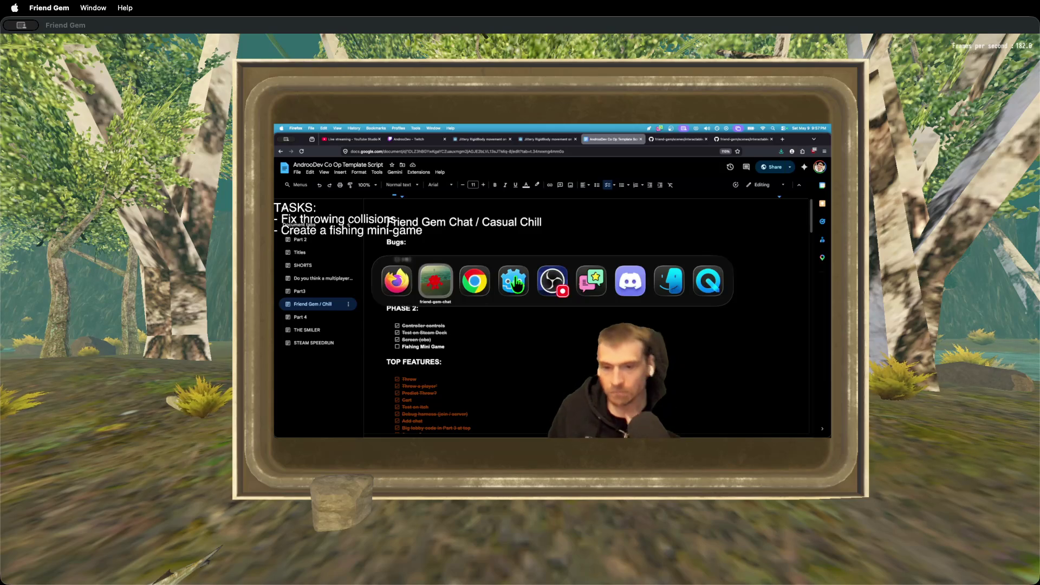
pyautogui.scroll(-1, 517, 284)
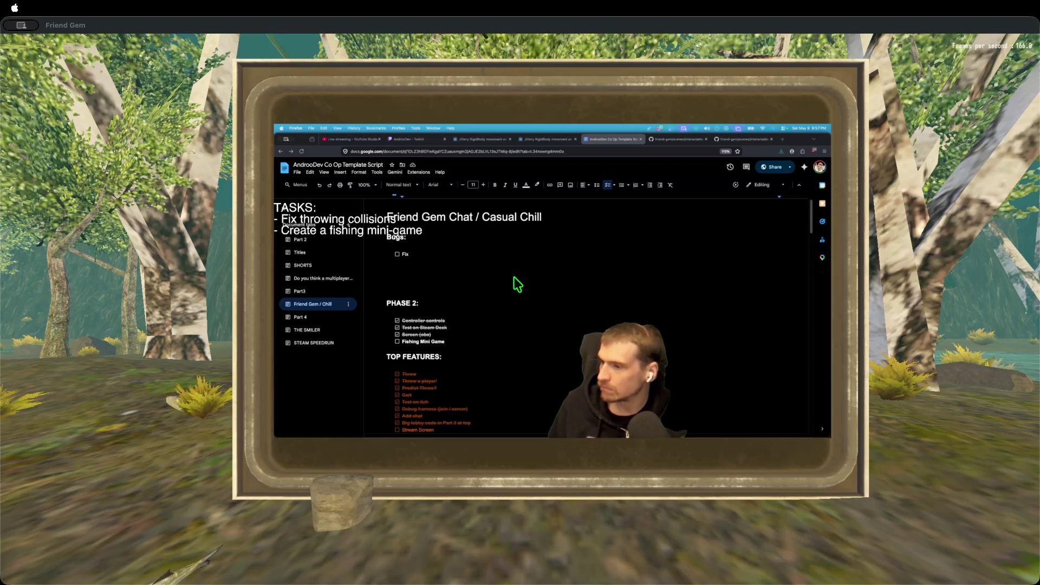
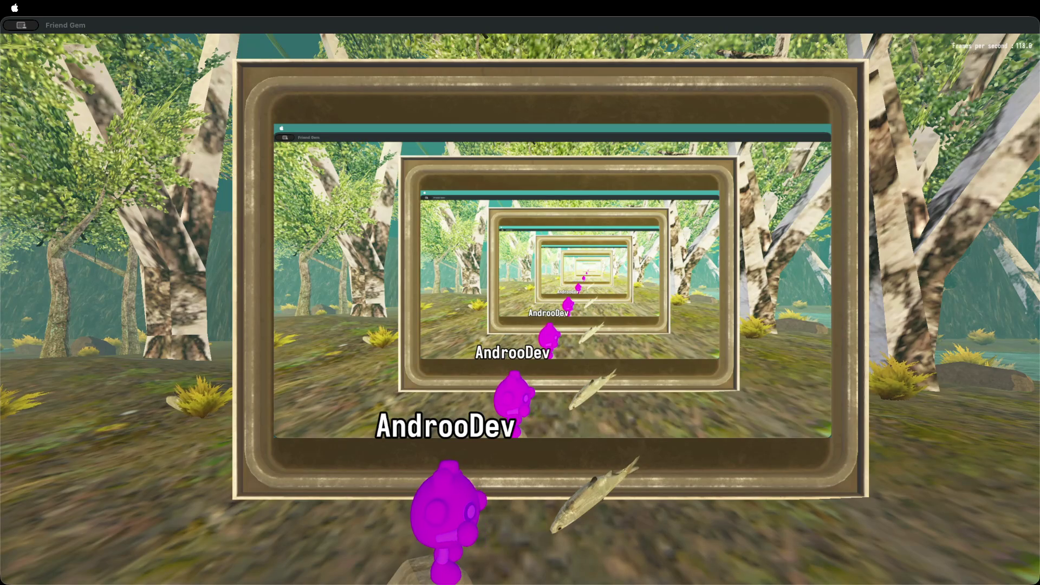
# Move the Friend Gem window mostly off-screen so the in-world screen shows the stream, then open the pause menu.
pyautogui.click(921, 348)
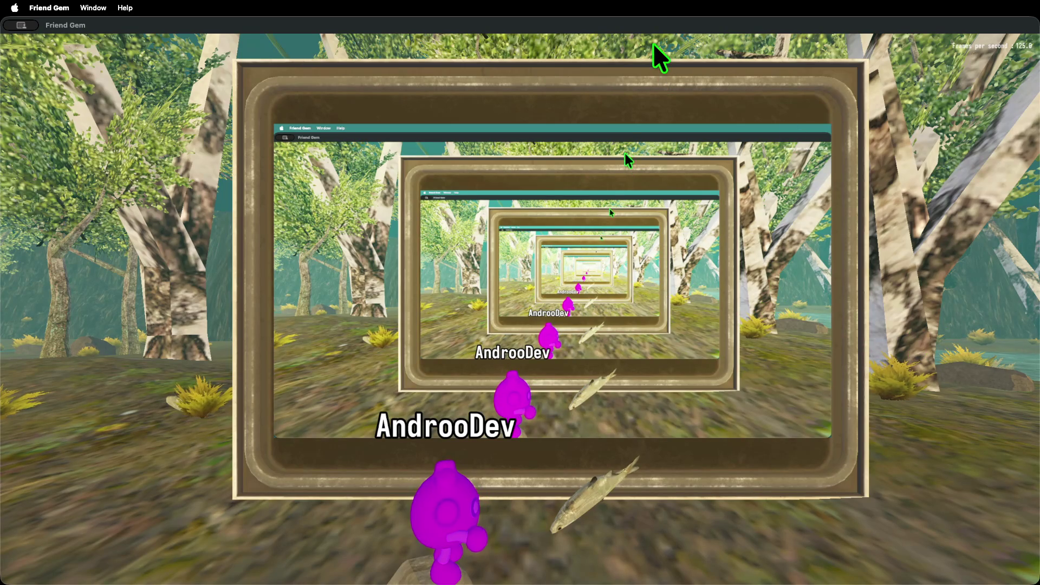
pyautogui.moveTo(657, 20)
pyautogui.mouseDown()
pyautogui.moveTo(957, 150)
pyautogui.moveTo(1039, 130)
pyautogui.mouseUp()
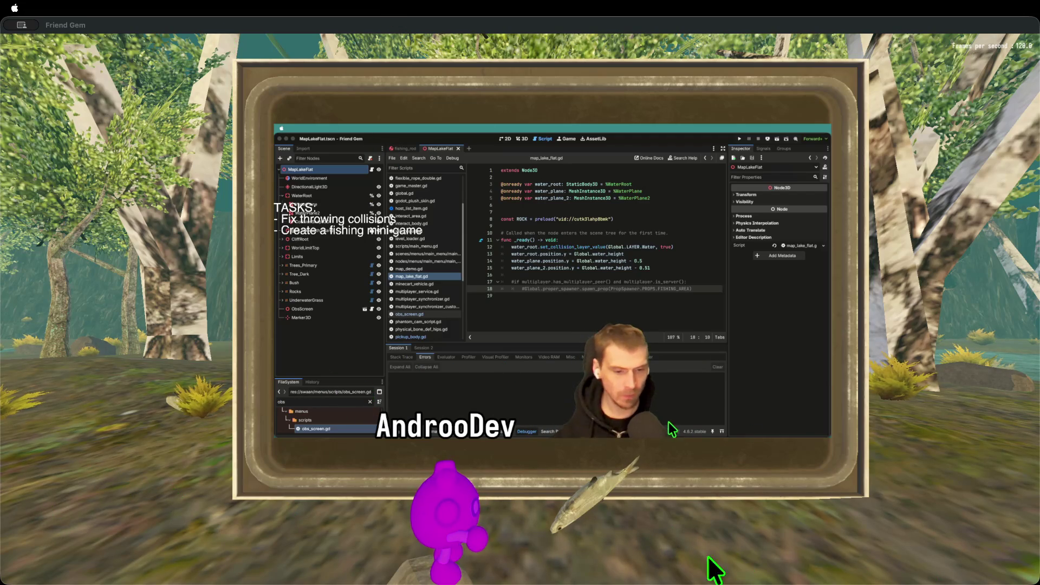
pyautogui.press('Escape')
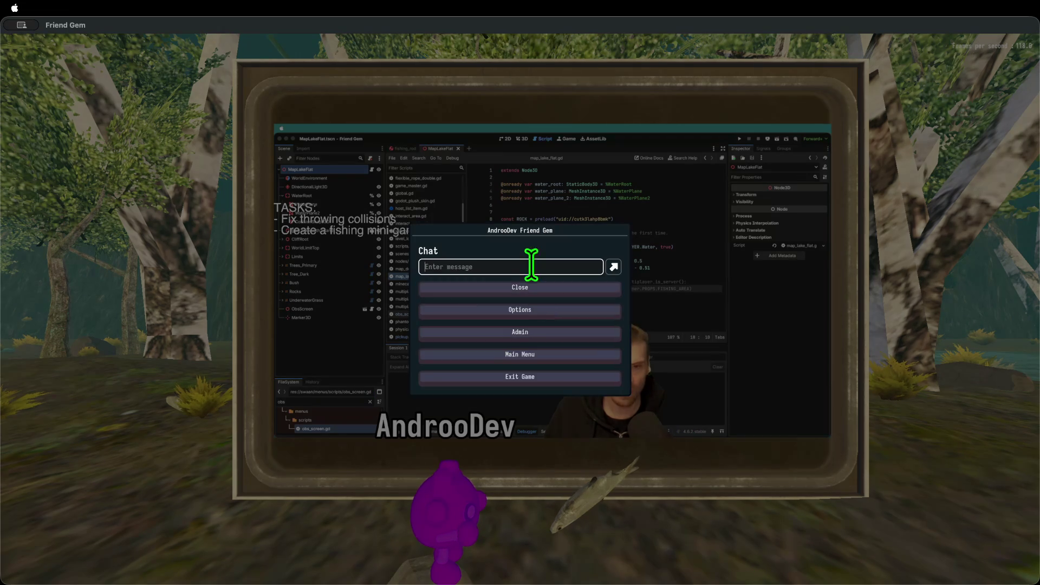
# In Options > Video, set the resolution to 3840 x 2160, then try 3200 x 1800.
pyautogui.click(520, 312)
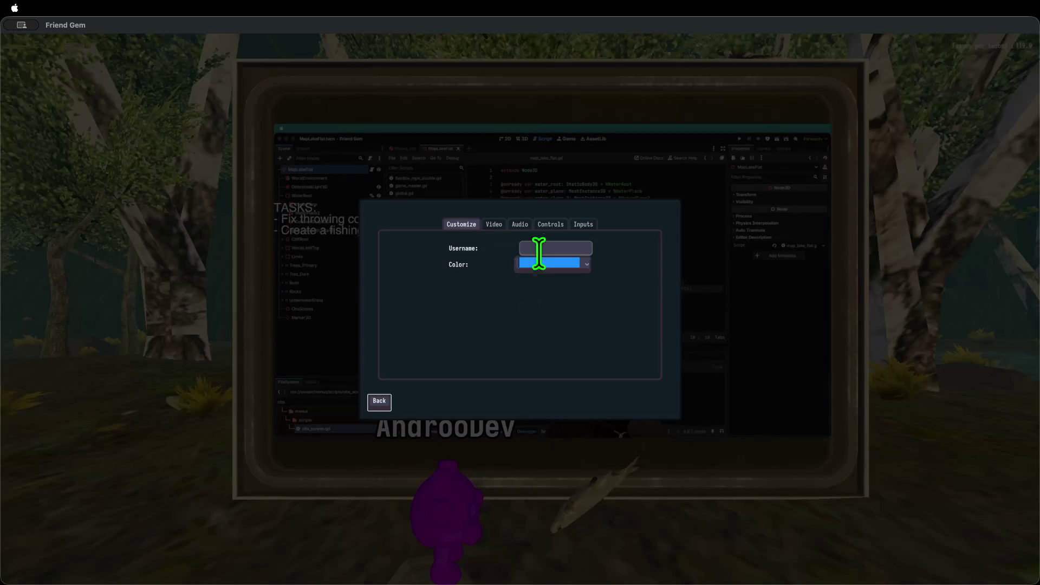
pyautogui.click(493, 227)
pyautogui.click(580, 291)
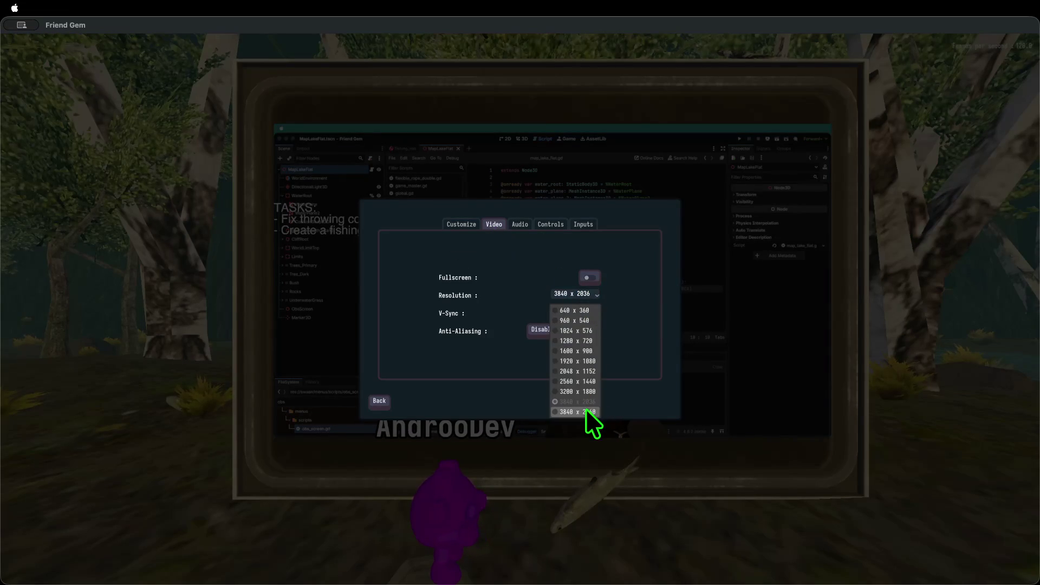
pyautogui.click(587, 412)
pyautogui.click(576, 310)
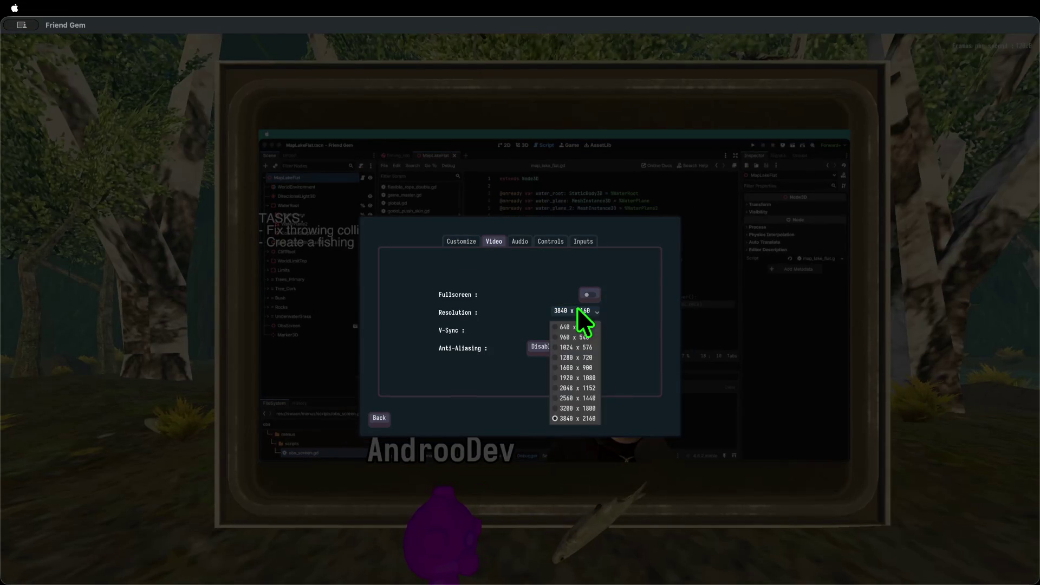
pyautogui.click(589, 411)
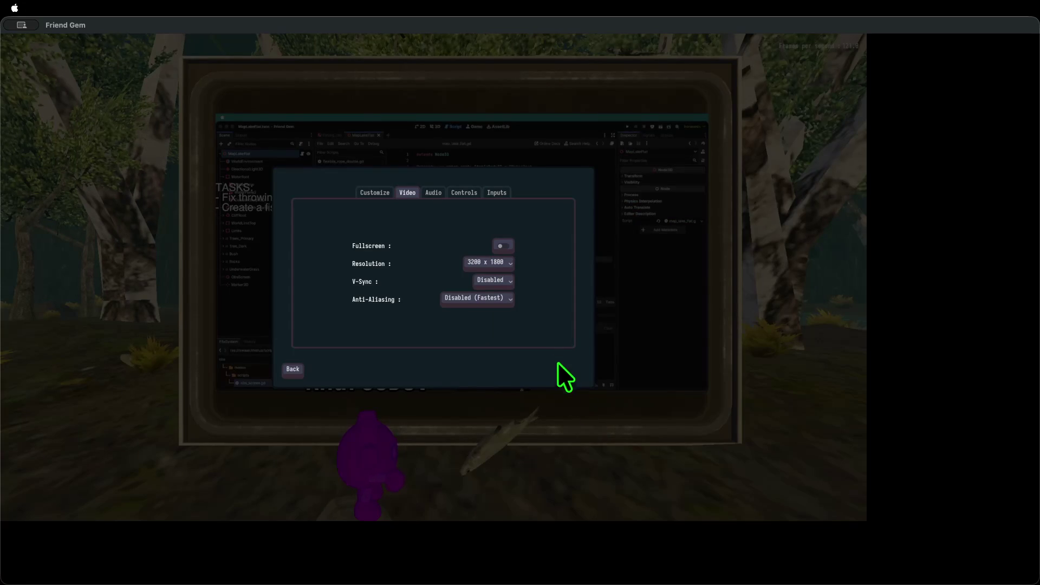
# Return the resolution to 3840 x 2160 and close the menus to resume the game.
pyautogui.click(489, 264)
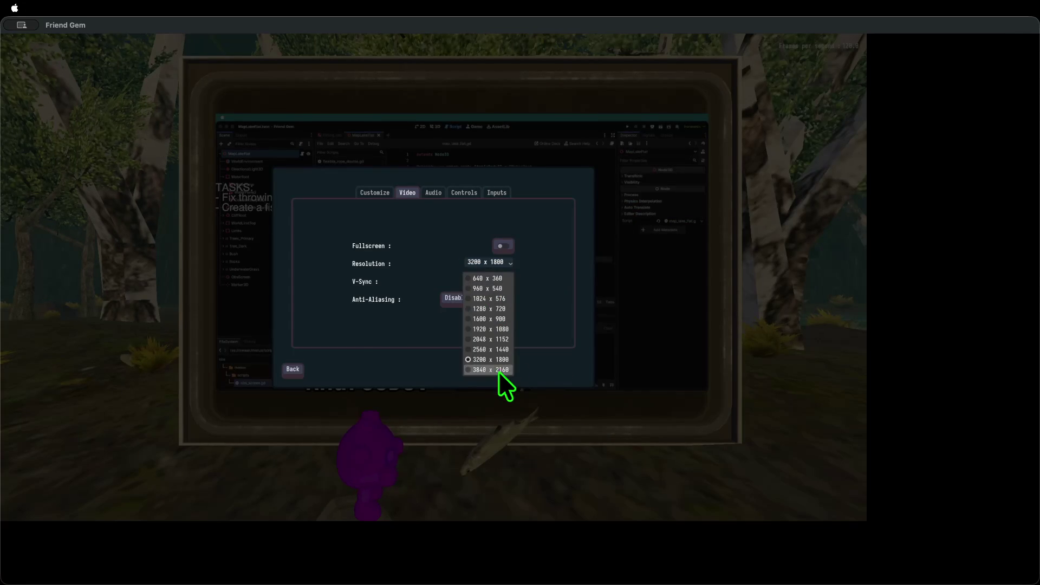
pyautogui.click(499, 372)
pyautogui.press('Escape')
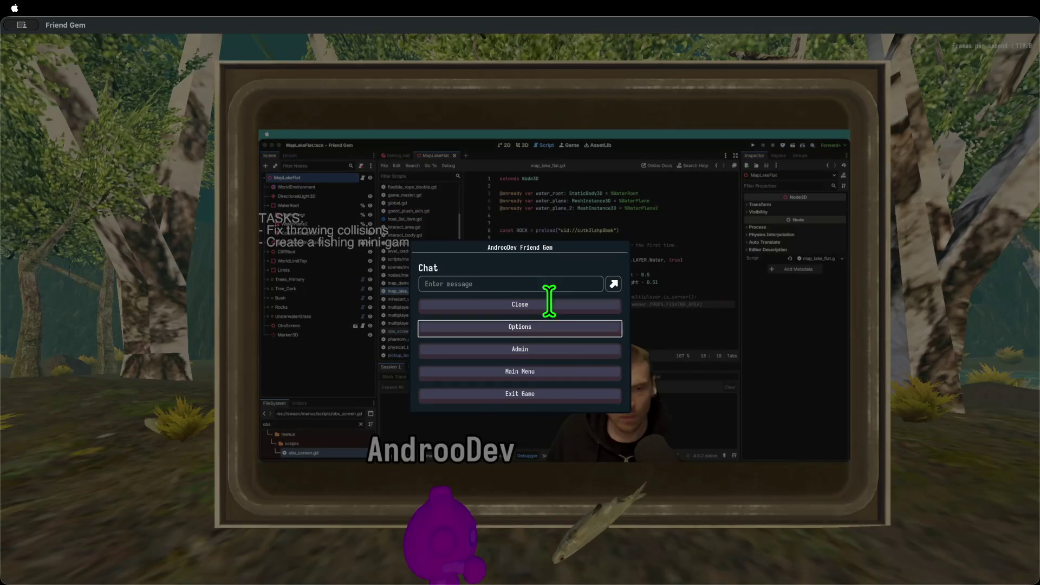
pyautogui.press('Escape')
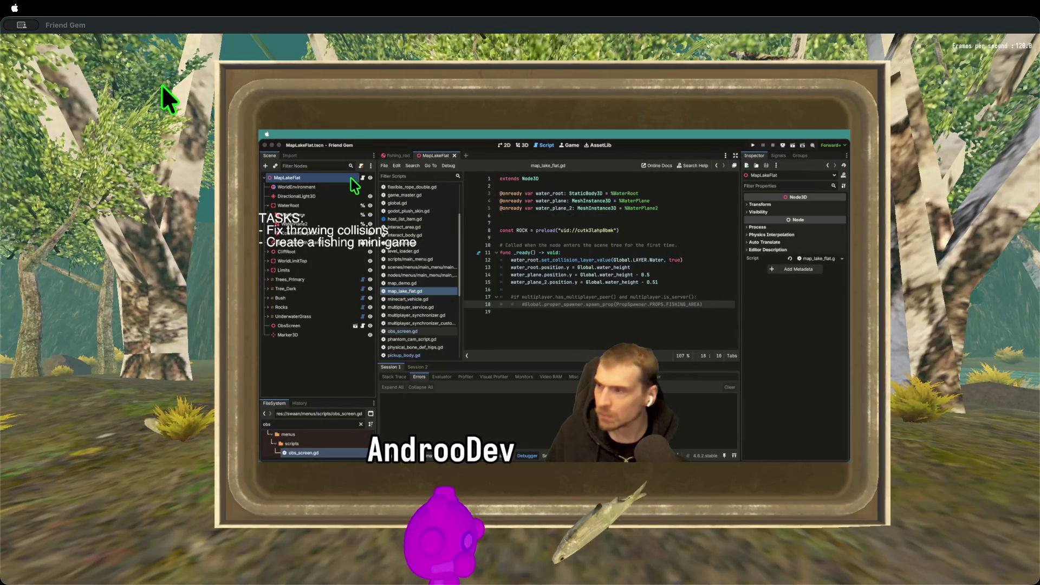